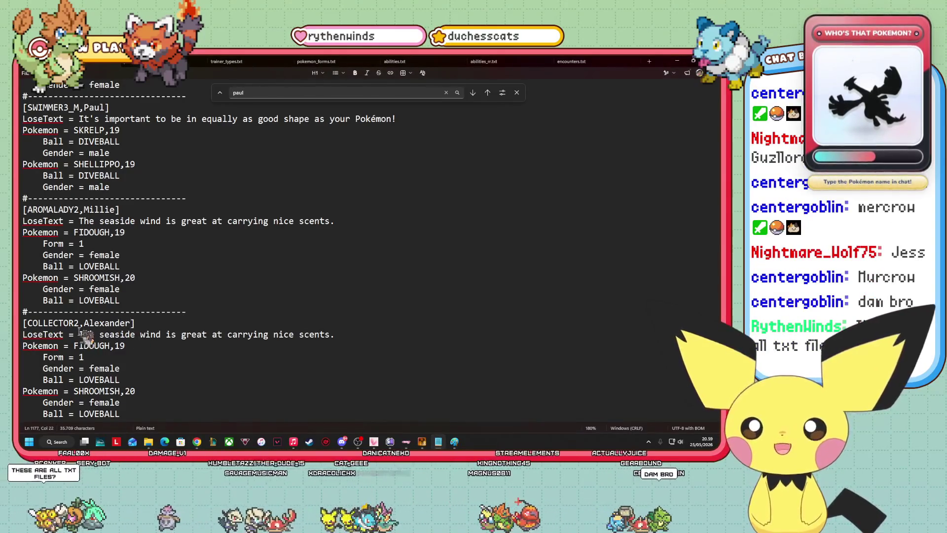
- Replace the COLLECTOR2 LoseText with "Hey, if you see any Nacli in the area, tell me bro."
left_click_drag(368, 335, 78, 335)
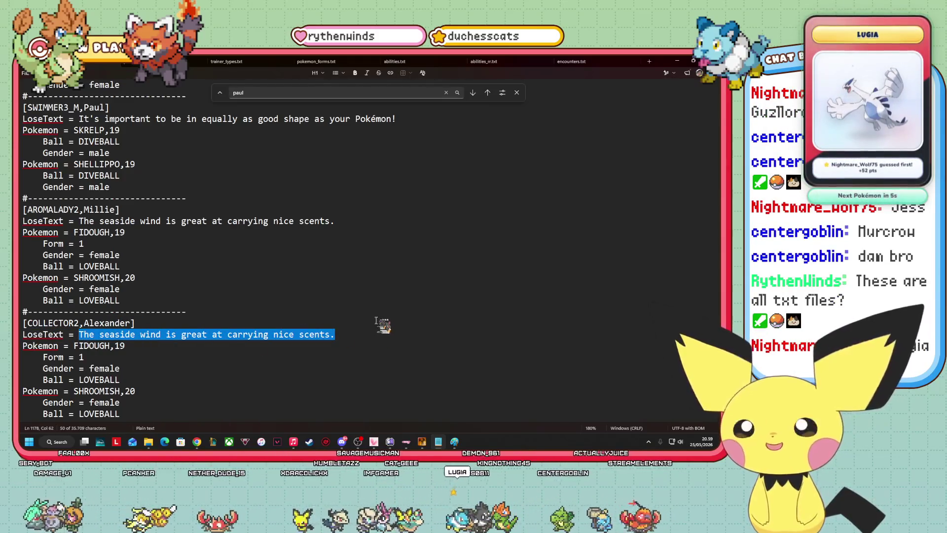
key("BackSpace")
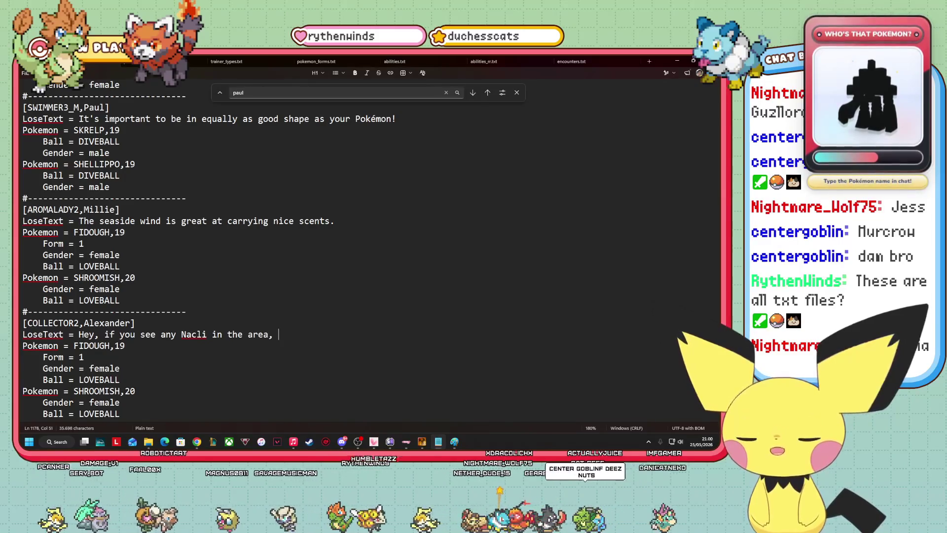
type("tell me bro.")
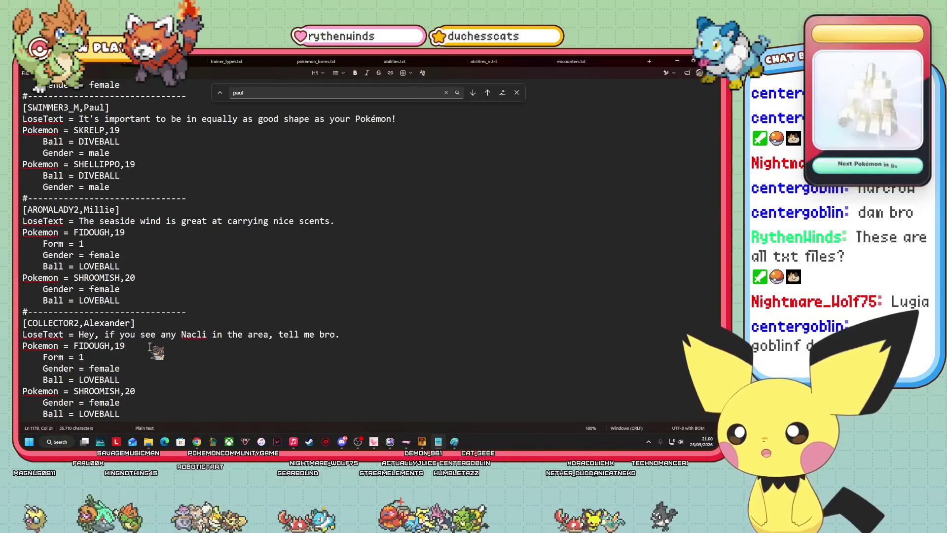
- Swap FIDOUGH for NACLI,19 (male, PREMIERBALL) and delete the SHROOMISH entry
left_click_drag(148, 347, 81, 347)
key("BackSpace")
type("NACL")
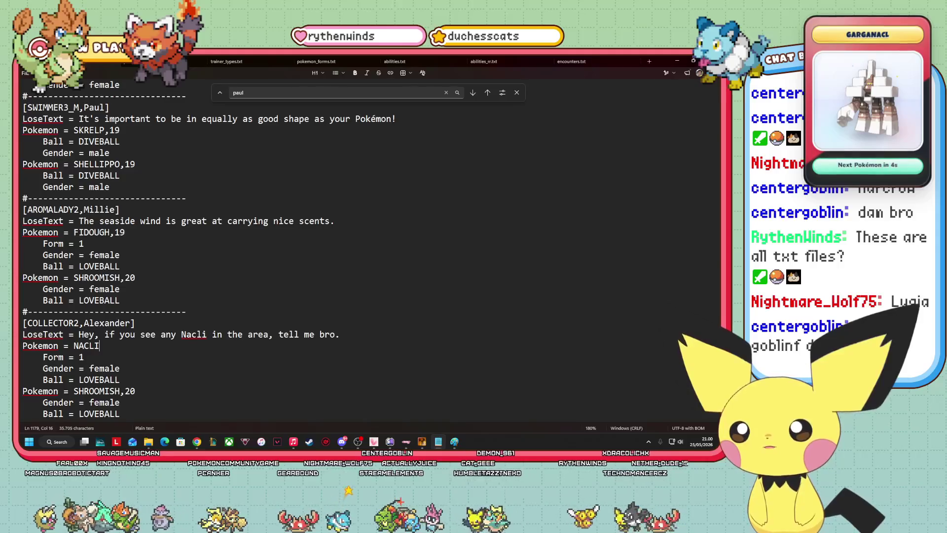
type(",19")
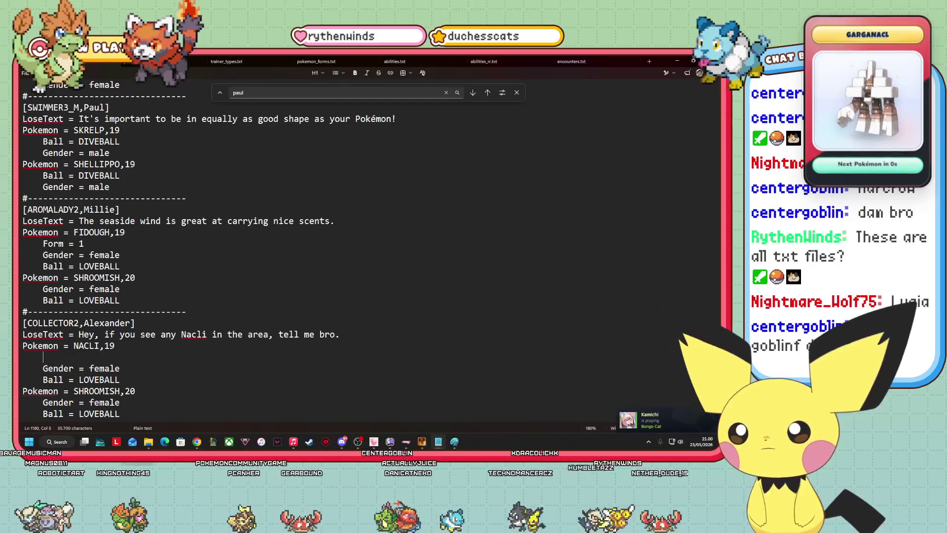
key("BackSpace")
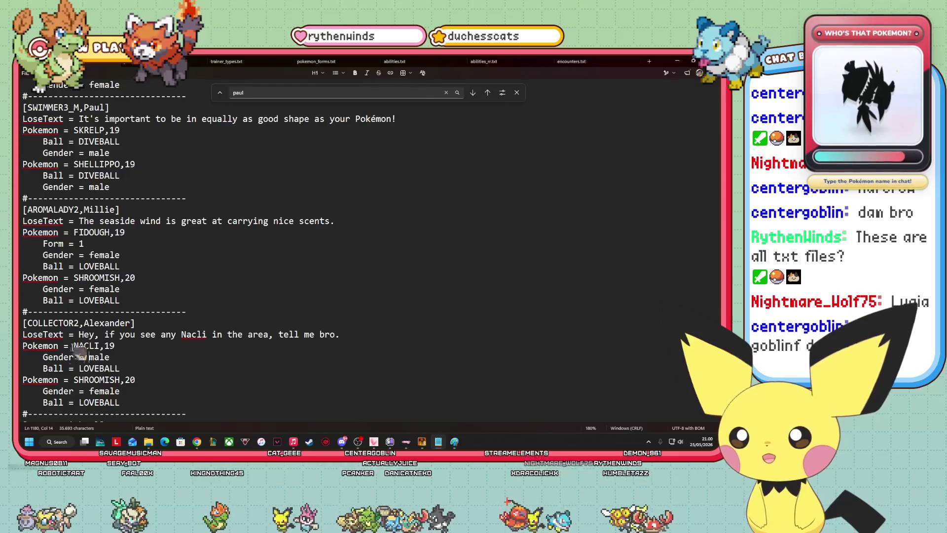
left_click(99, 368)
type("PREMIER")
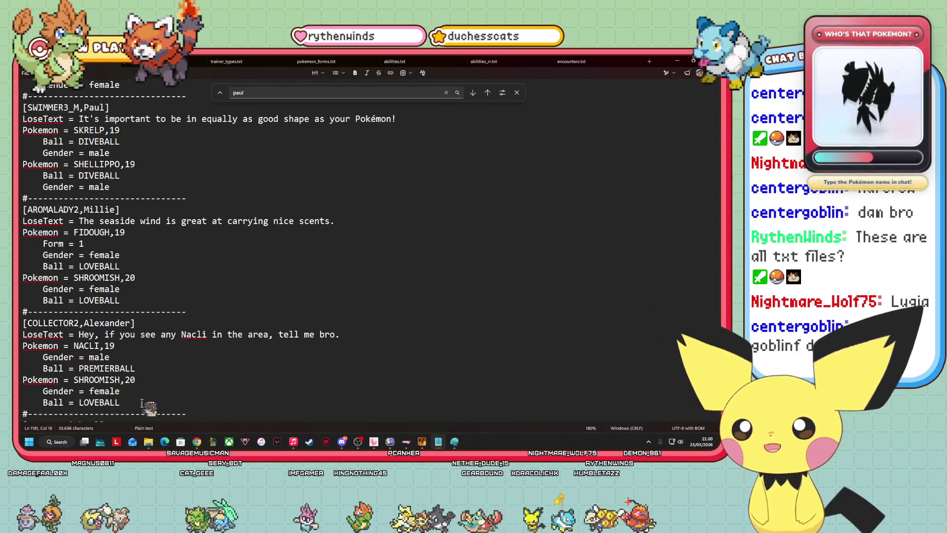
left_click_drag(140, 406, 23, 381)
key("BackSpace")
key("BackSpace")
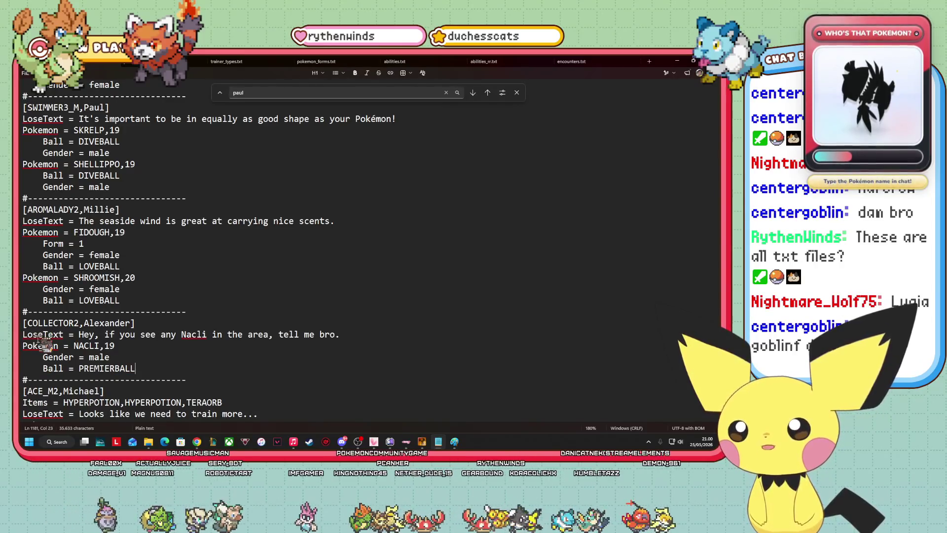
- Duplicate the NACLI entry twice, giving the copies levels 18 and 21
left_click_drag(23, 345, 157, 369)
key("ctrl+c")
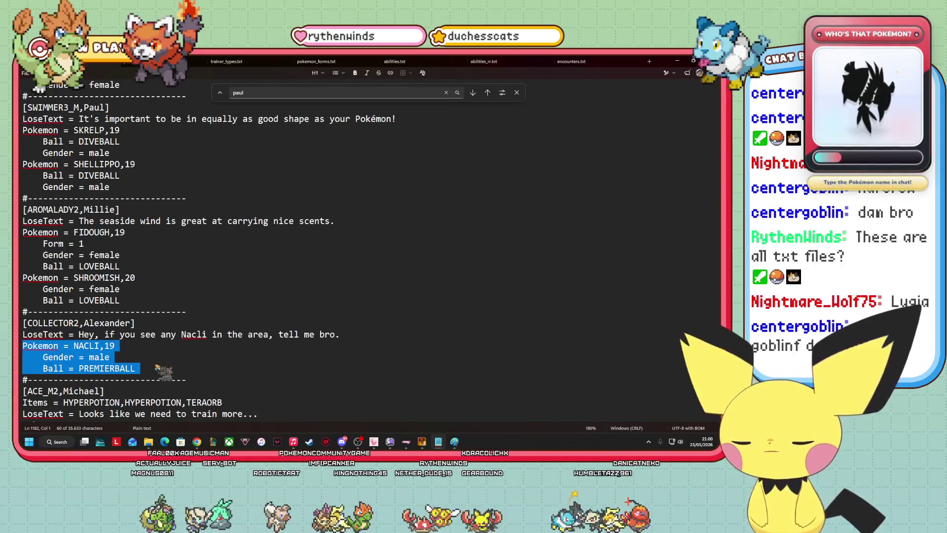
left_click(148, 370)
key("Return")
key("ctrl+v")
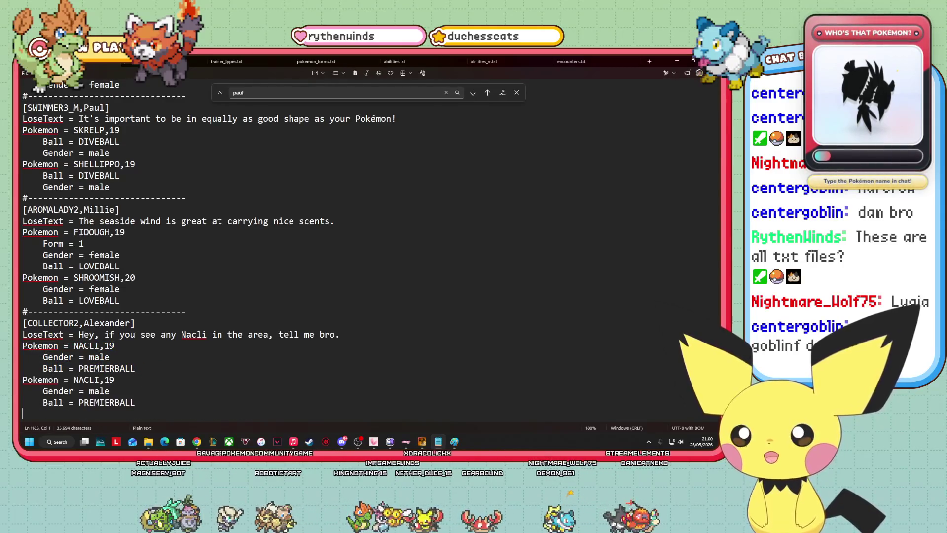
scroll(298, 359, "down", 2)
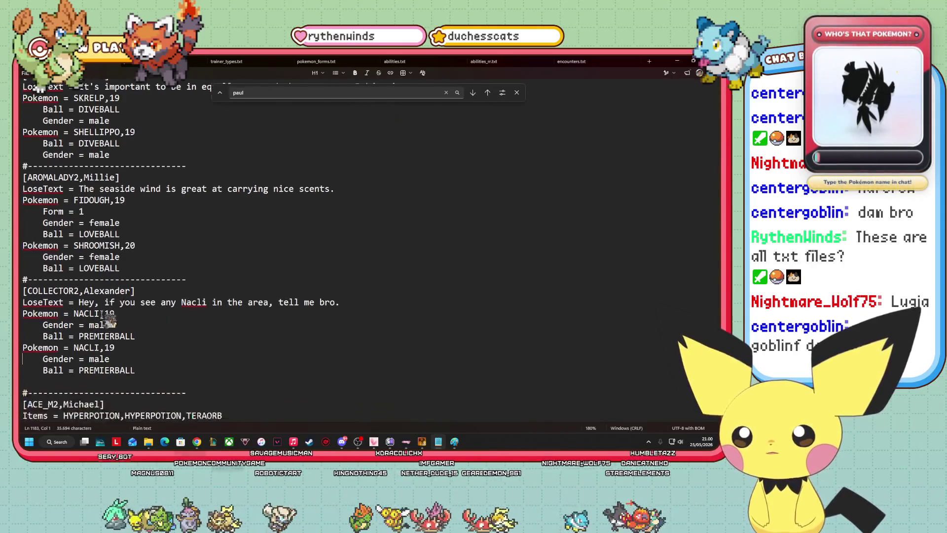
key("Left")
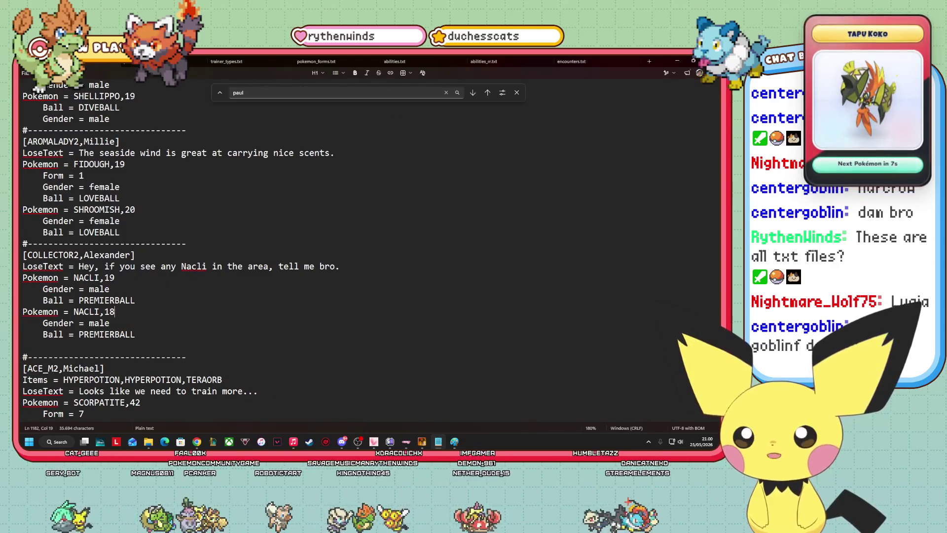
key("ctrl+v")
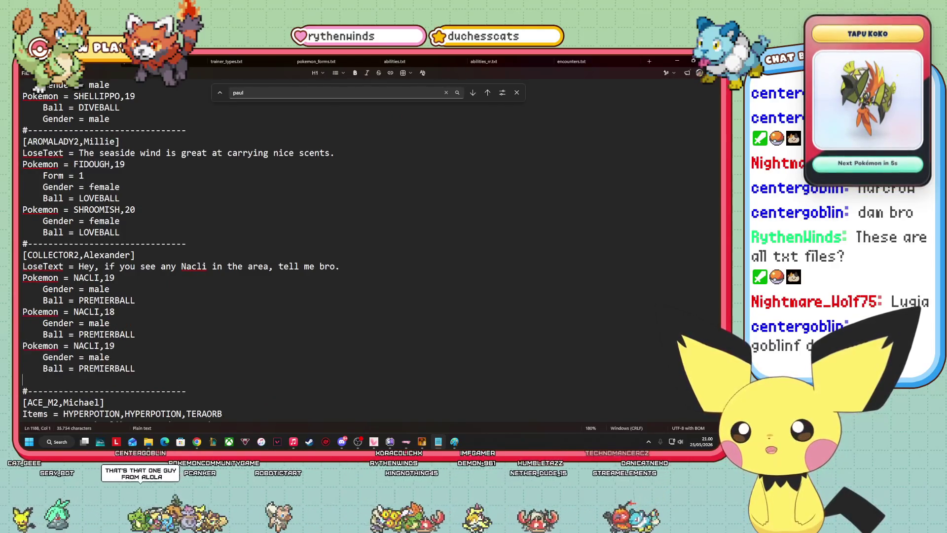
key("BackSpace")
key("Up")
key("BackSpace")
key("BackSpace")
type("2")
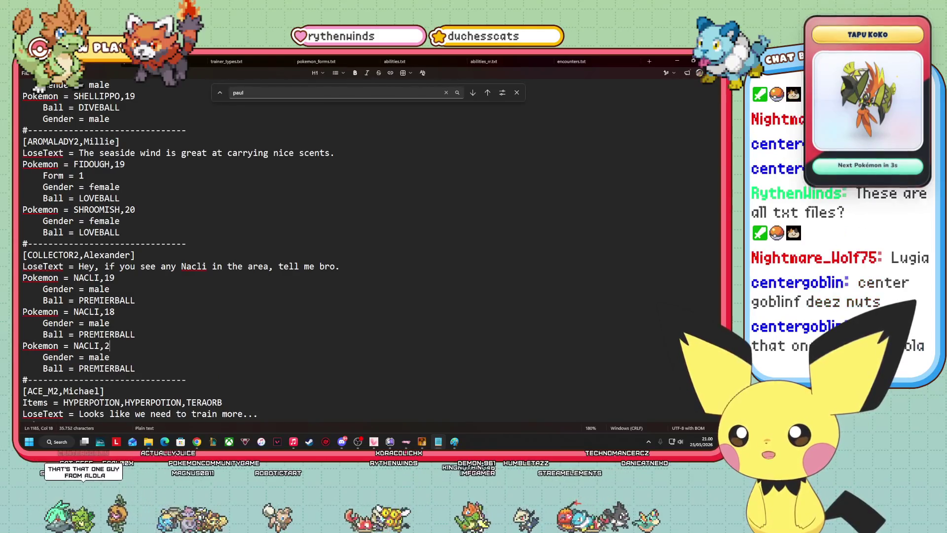
left_click(115, 312)
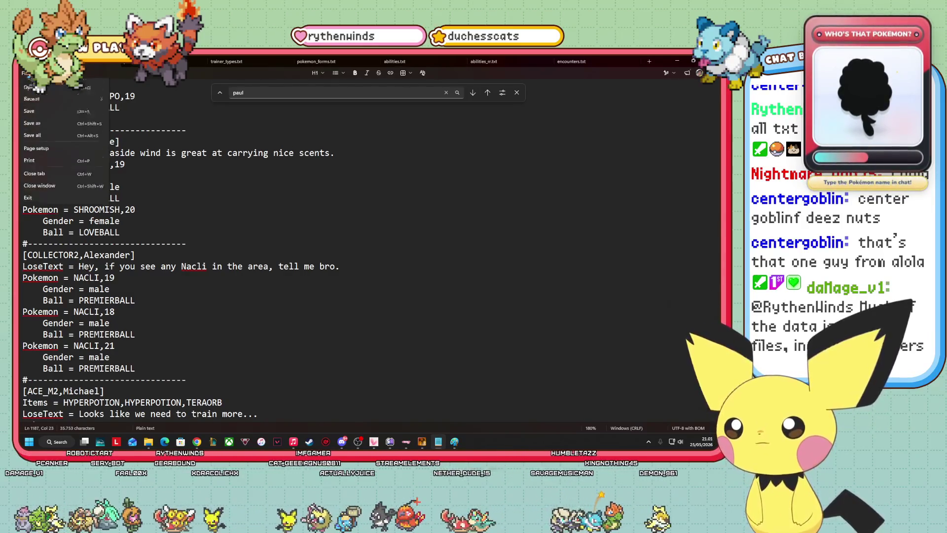
- Browse the Items window to the Pokémon Augury project folder, then return to RPG Maker XP
mouse_move(150, 444)
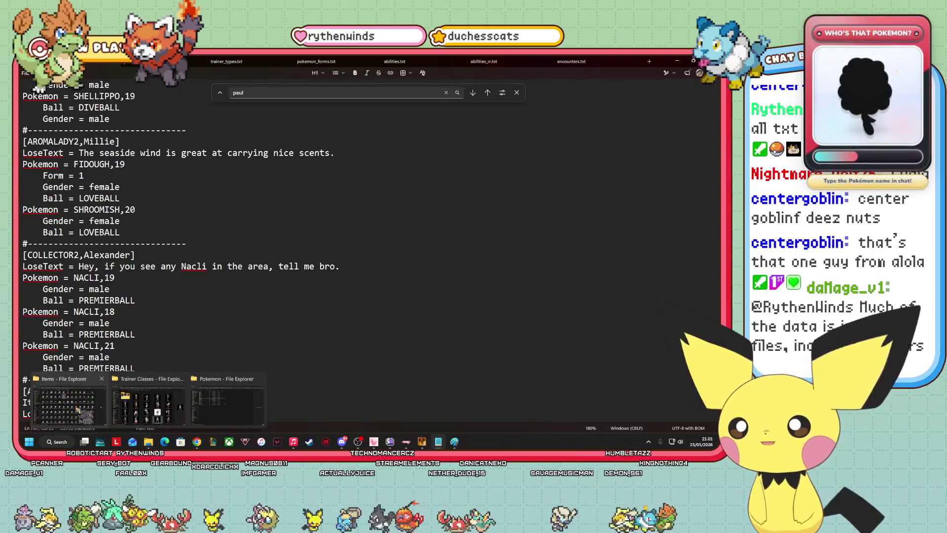
left_click(69, 405)
left_click(313, 77)
mouse_move(373, 441)
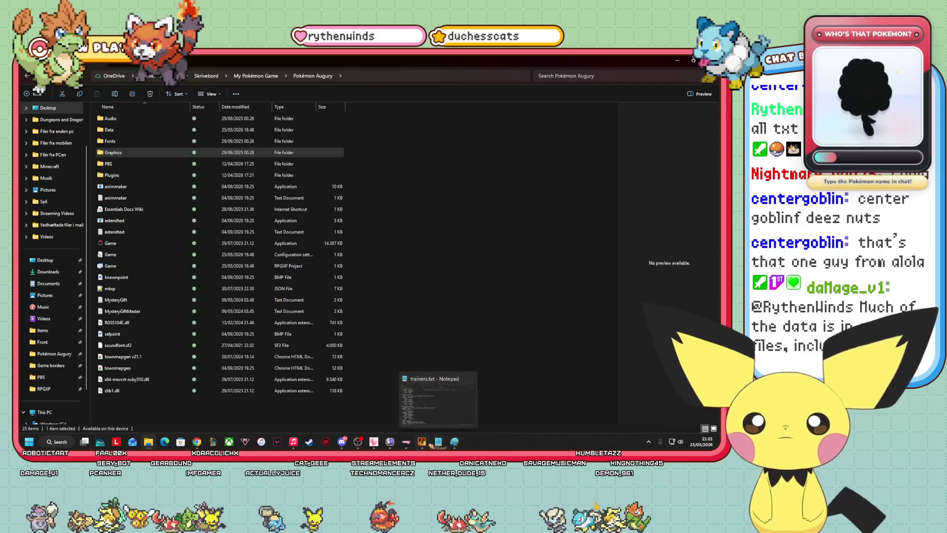
left_click(422, 441)
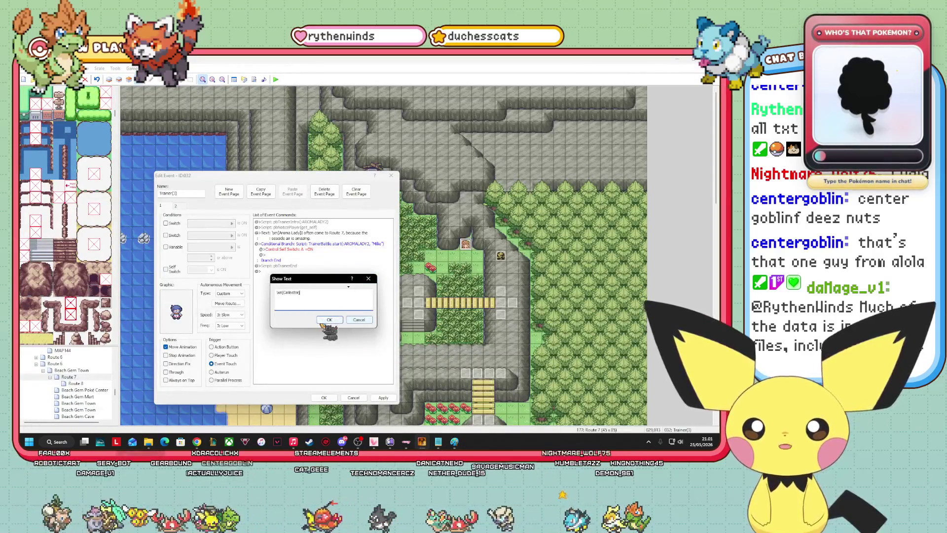
- Confirm the \xn[Collector] speaker text and close the Route 7 trainer event editor
left_click(329, 320)
left_click(329, 397)
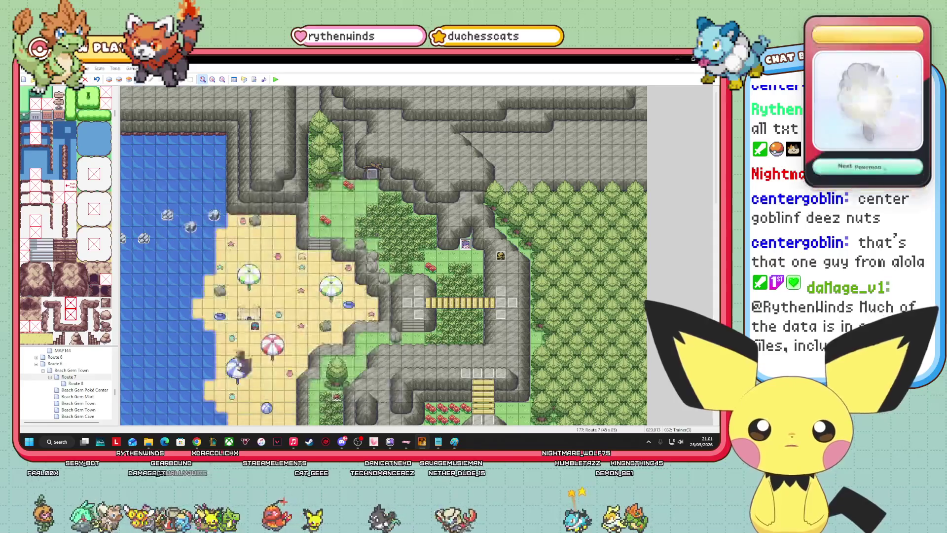
left_click(255, 80)
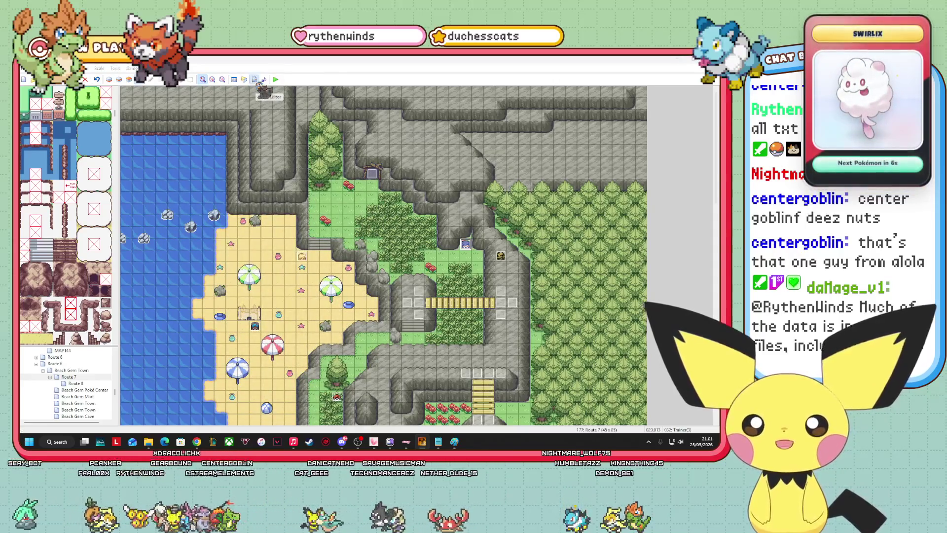
scroll(449, 270, "down", 15)
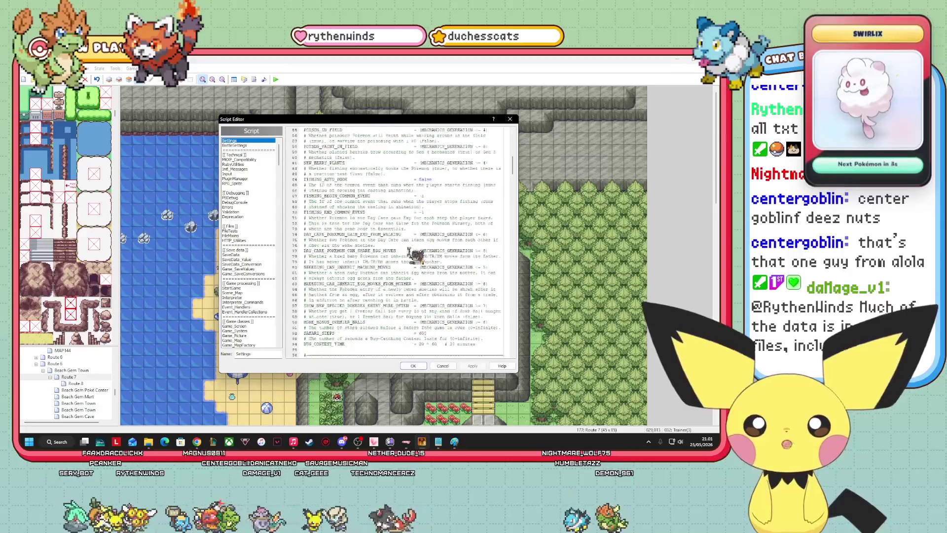
scroll(259, 231, "down", 1)
scroll(260, 231, "down", 9)
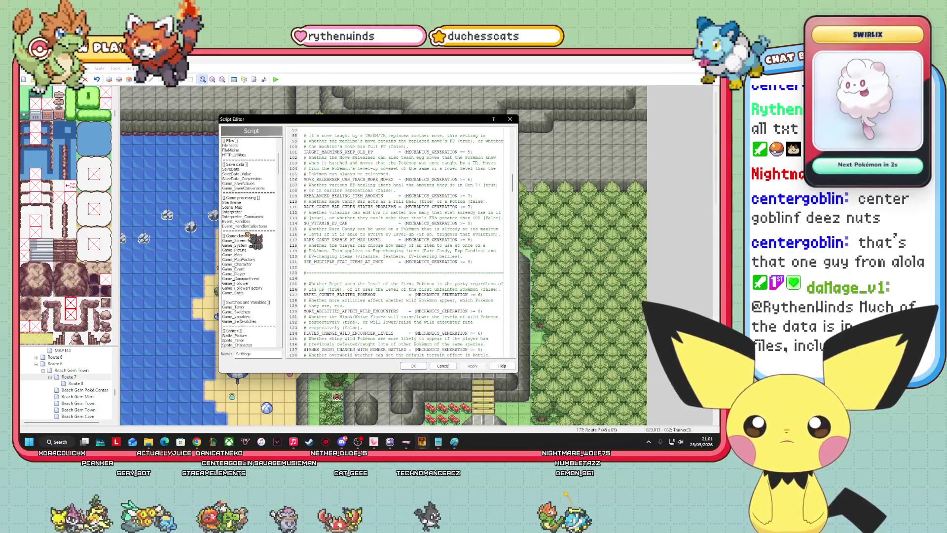
scroll(232, 288, "down", 4)
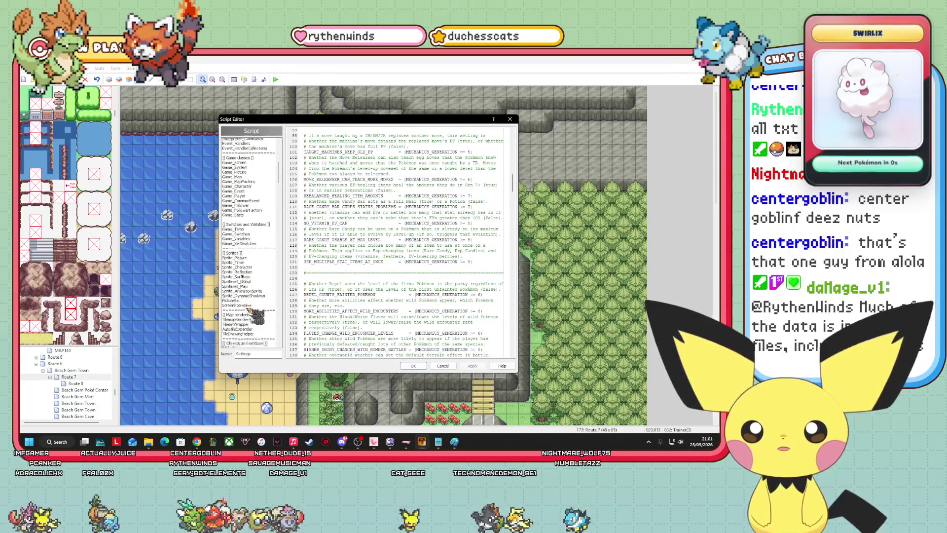
scroll(249, 280, "down", 3)
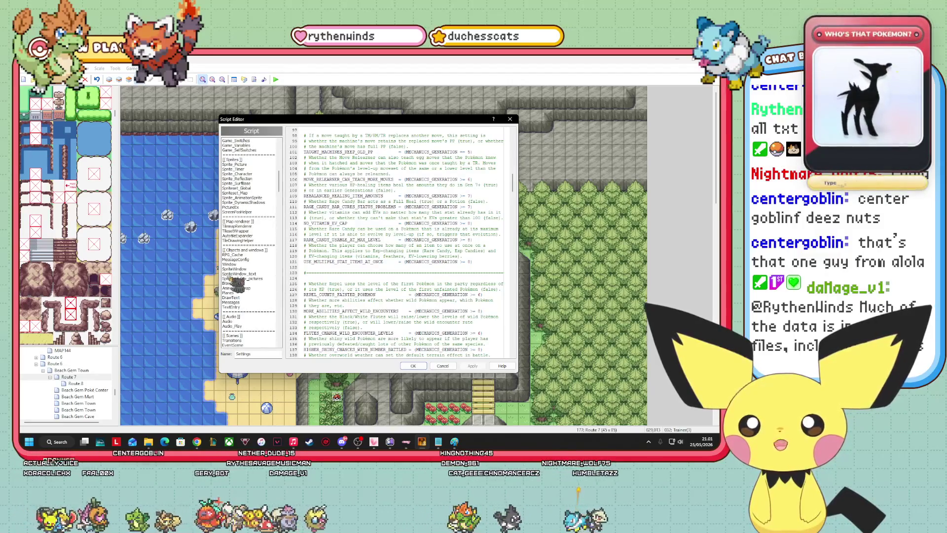
scroll(229, 272, "down", 3)
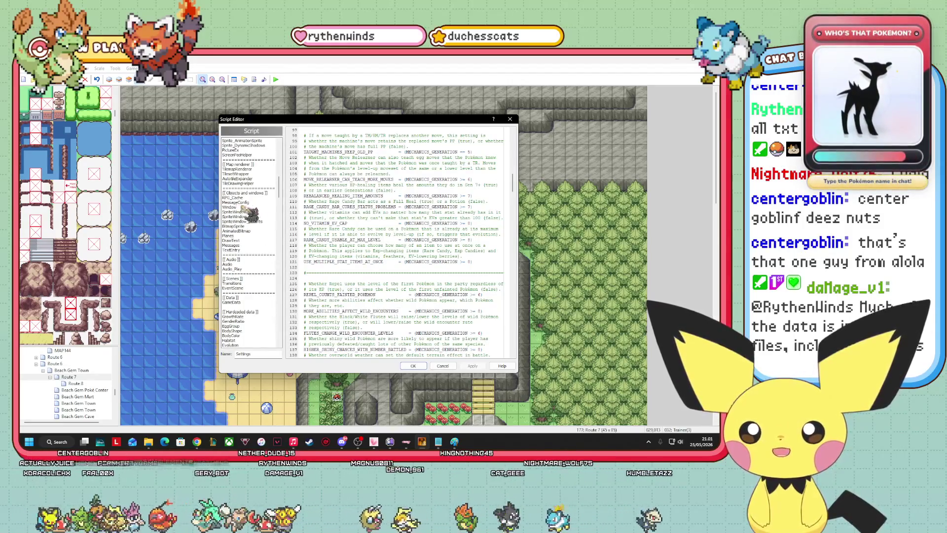
scroll(267, 283, "down", 2)
scroll(267, 283, "down", 2)
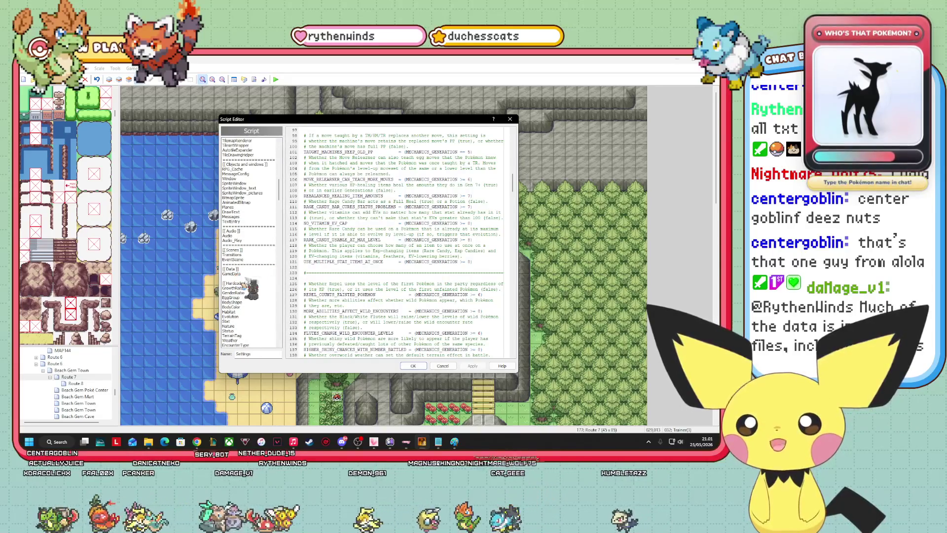
scroll(262, 269, "down", 4)
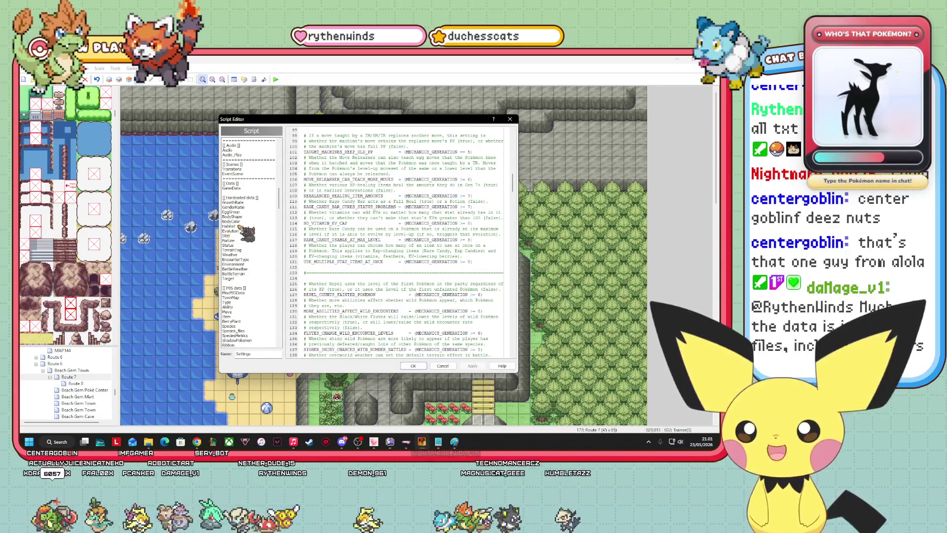
left_click(242, 230)
scroll(245, 249, "down", 3)
scroll(245, 251, "down", 10)
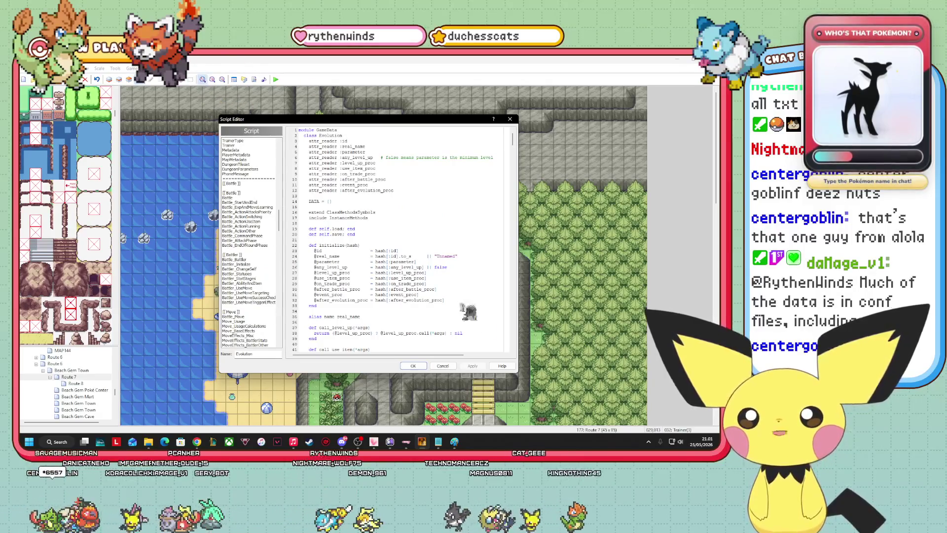
left_click(413, 366)
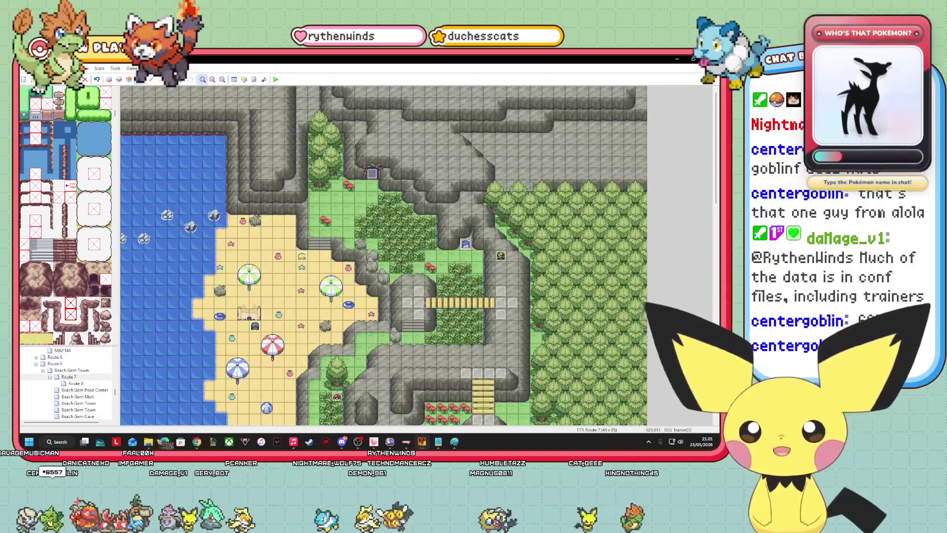
- Browse Plugins > [DBK_000] Deluxe Battle Kit > [001] Deluxe Utilities and select [002] Misc Utilities
mouse_move(148, 442)
mouse_move(111, 401)
left_click(69, 402)
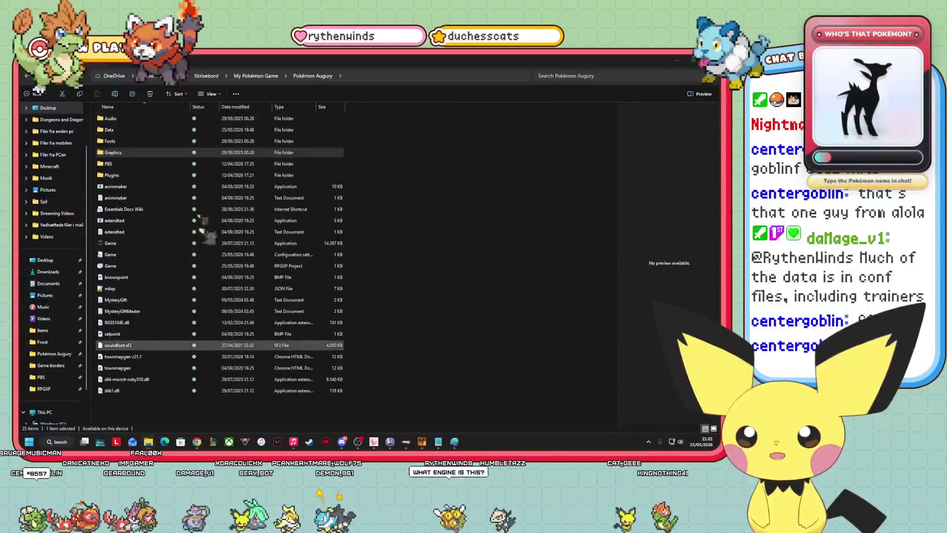
double_click(138, 176)
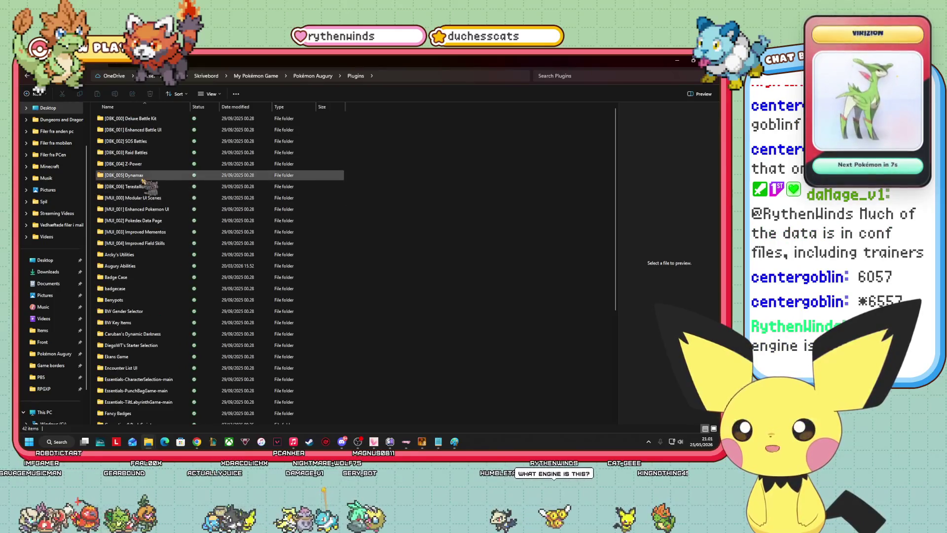
double_click(151, 119)
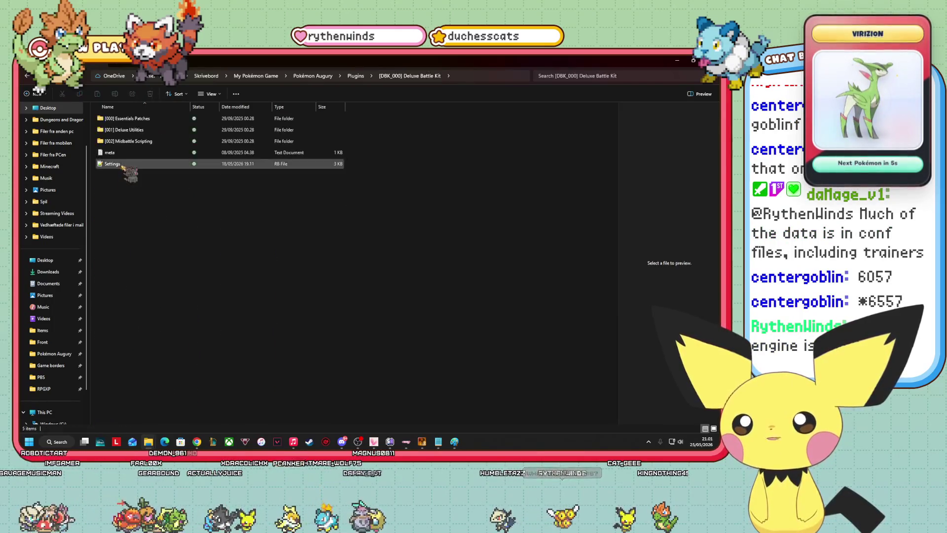
left_click(134, 131)
double_click(134, 131)
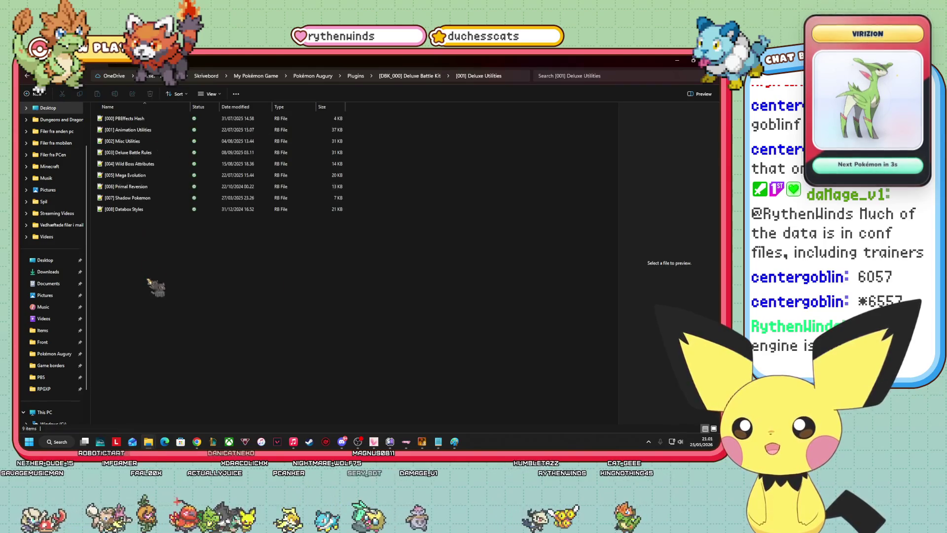
left_click(130, 143)
key("Return")
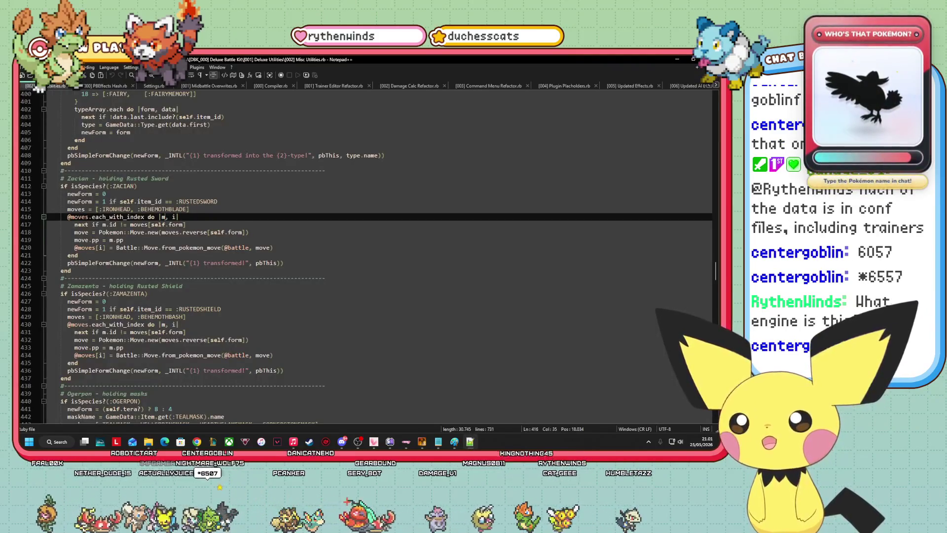
scroll(187, 208, "down", 10)
scroll(185, 213, "down", 20)
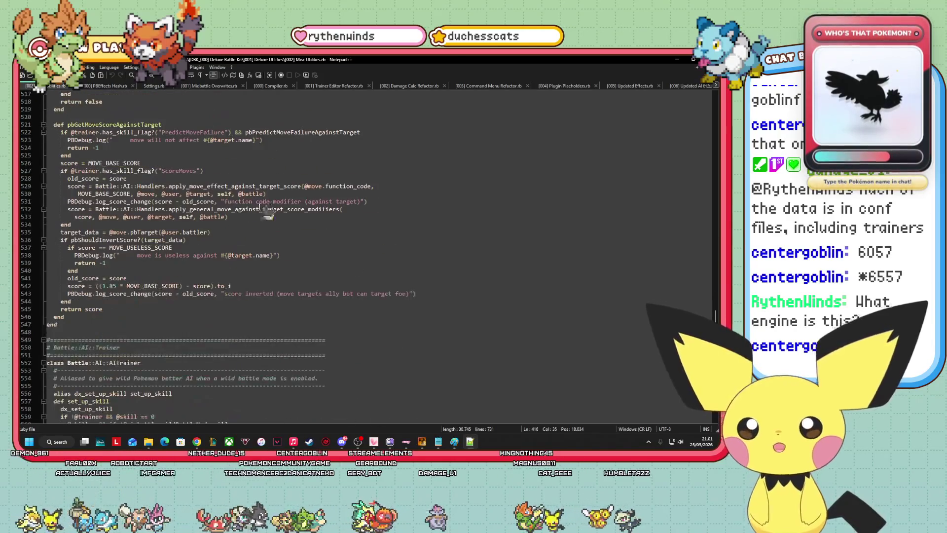
key("alt+F4")
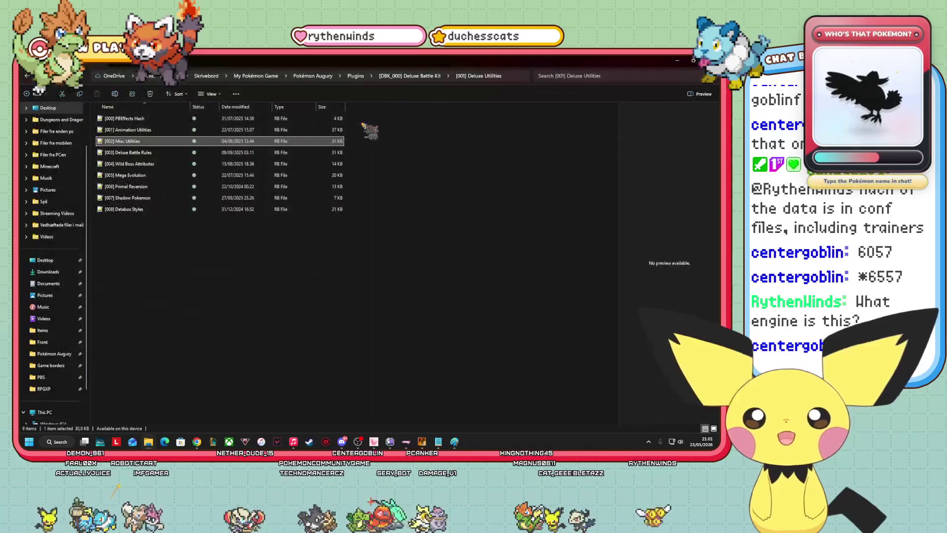
- Go up to the Pokémon Augury folder, enter PBS, and open the pokemon data file
key("alt+Up")
key("alt+Up")
key("alt+Up")
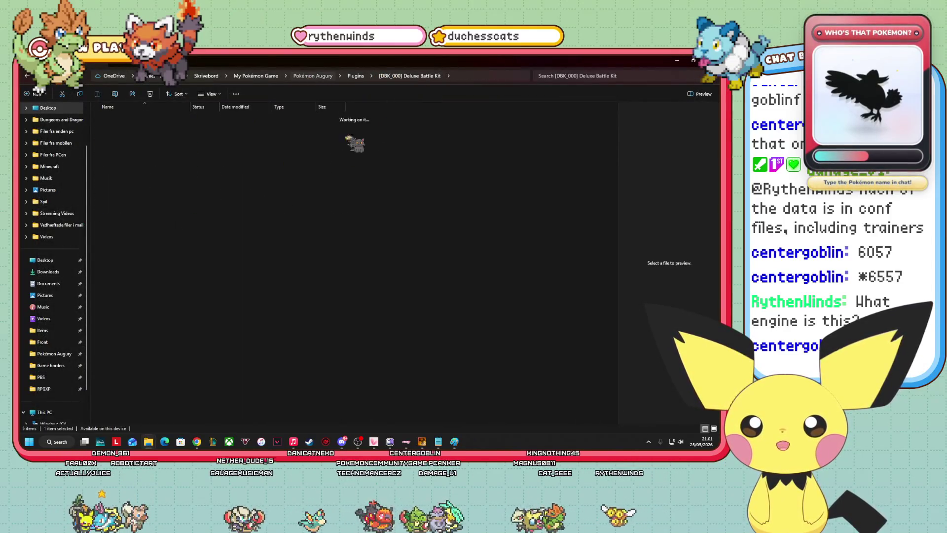
double_click(108, 164)
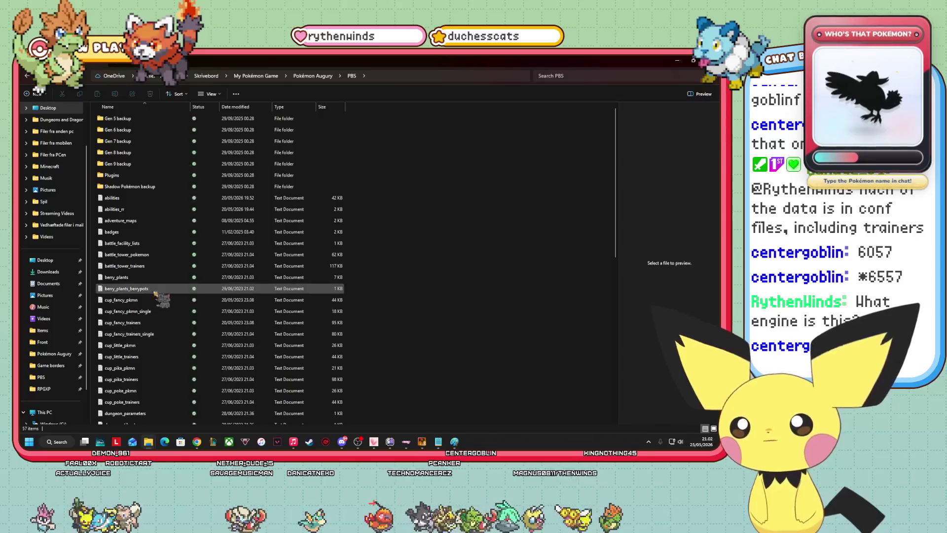
scroll(162, 304, "down", 8)
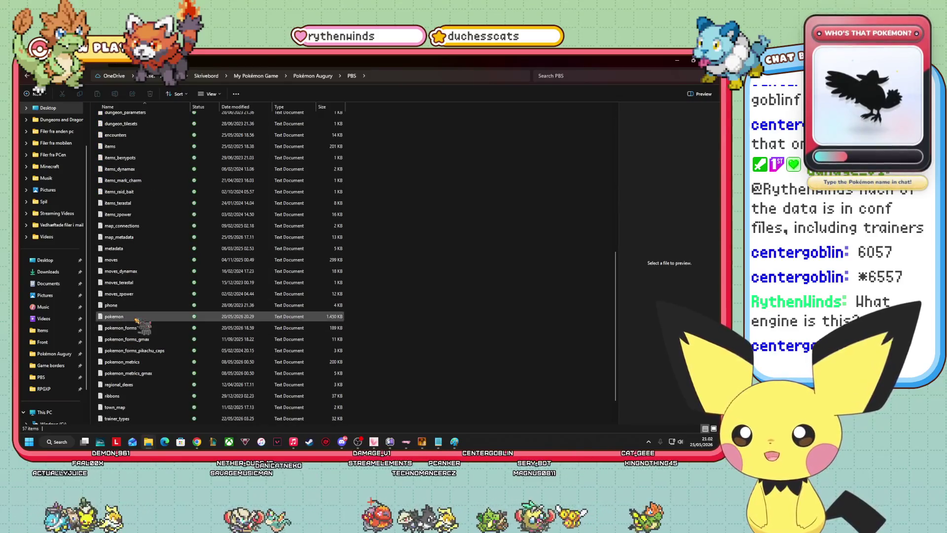
double_click(137, 321)
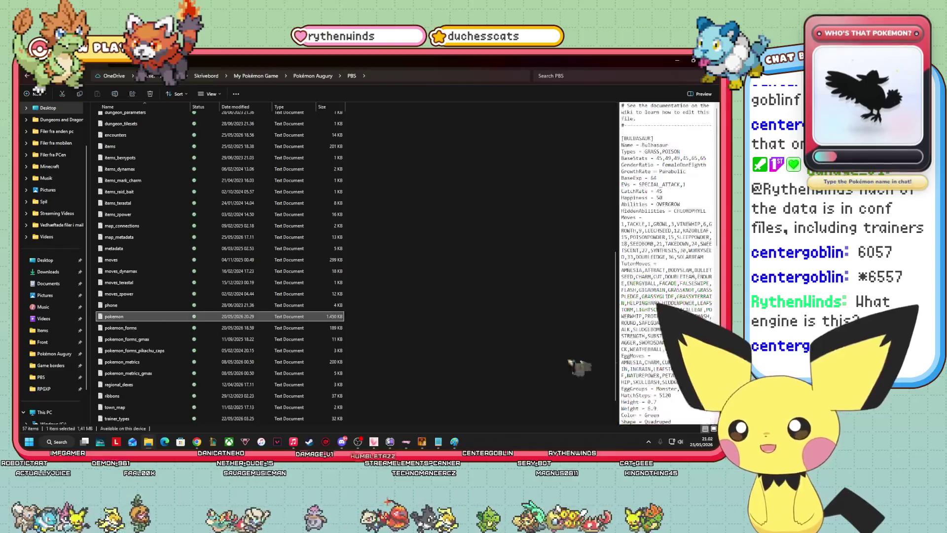
- Highlight IRONTURRET's name, types, base stats, gender ratio and base experience, then return to the game folder
scroll(153, 259, "up", 1)
scroll(148, 256, "up", 7)
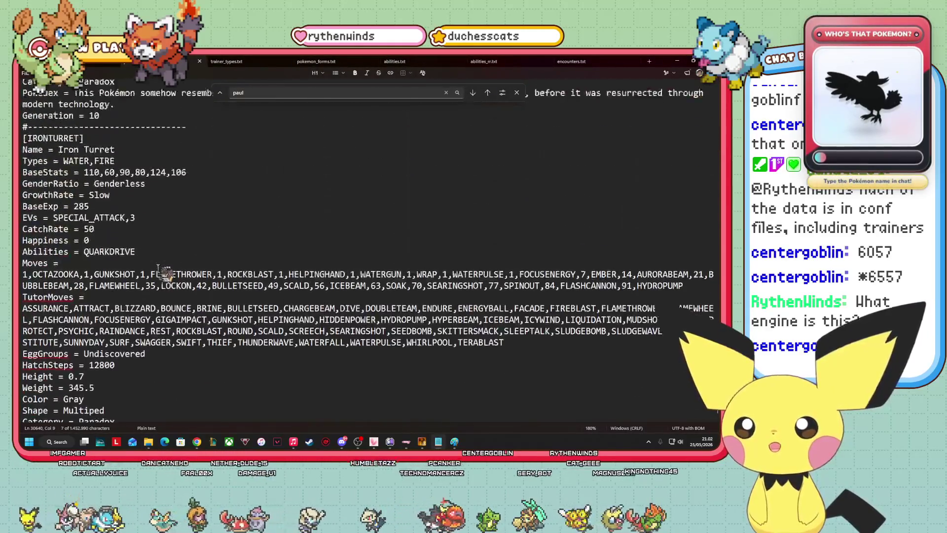
scroll(95, 224, "down", 3)
scroll(95, 187, "up", 1)
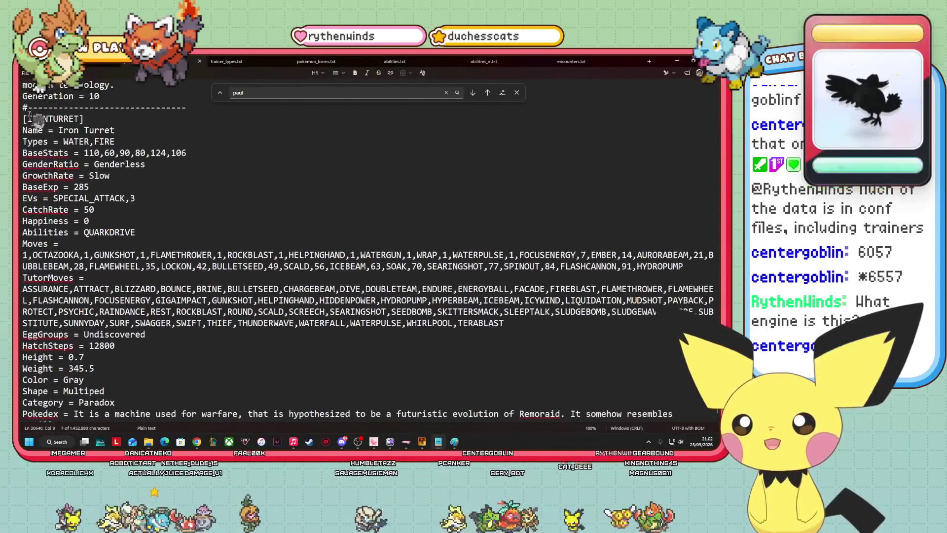
left_click(52, 120)
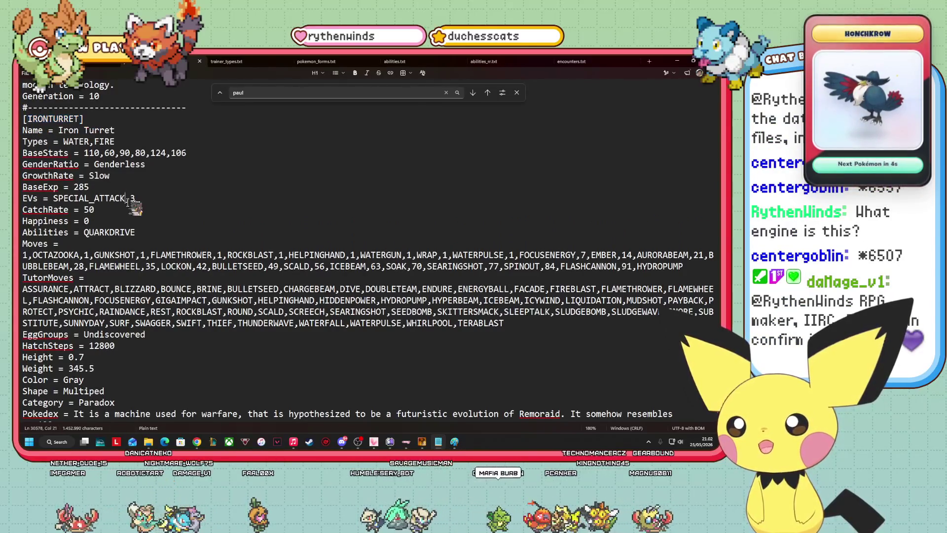
left_click_drag(119, 130, 23, 141)
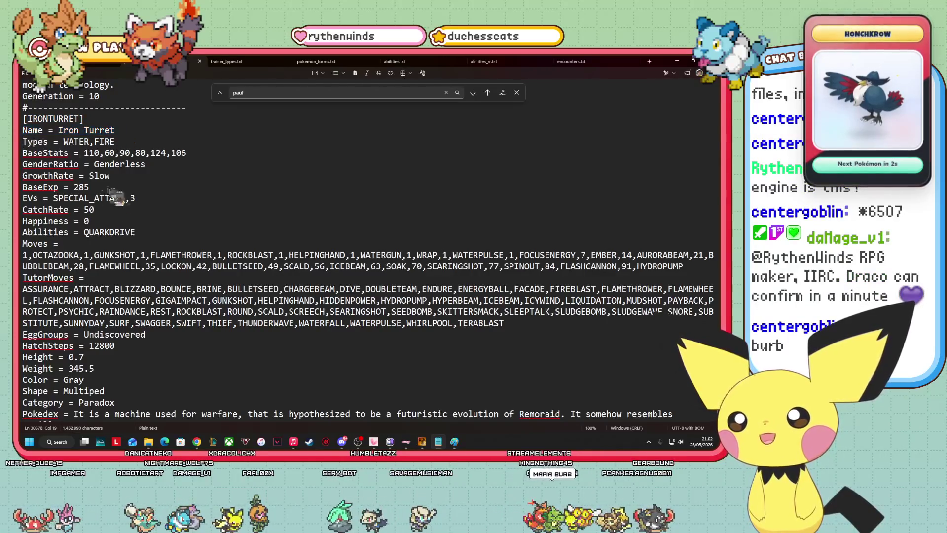
left_click_drag(116, 142, 37, 144)
left_click(186, 172)
left_click_drag(193, 153, 89, 154)
left_click(131, 165)
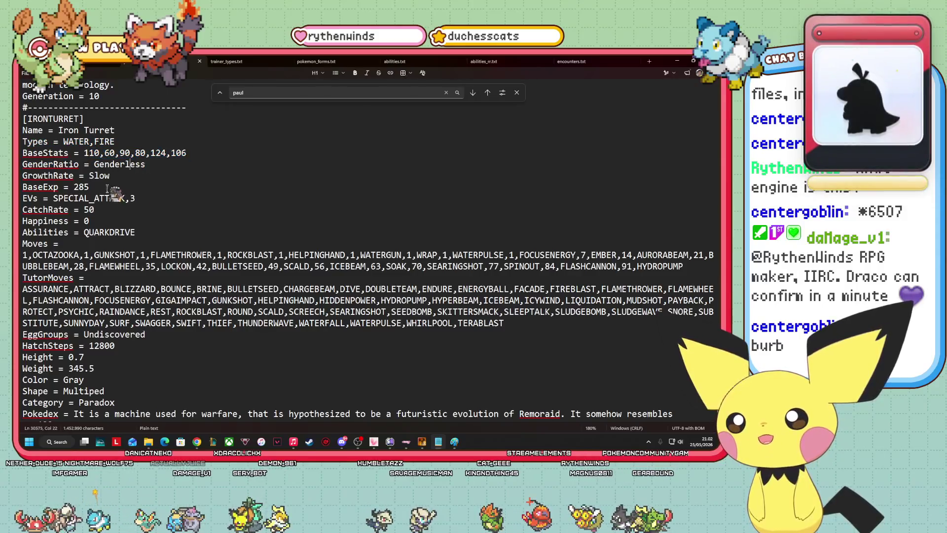
left_click(85, 187)
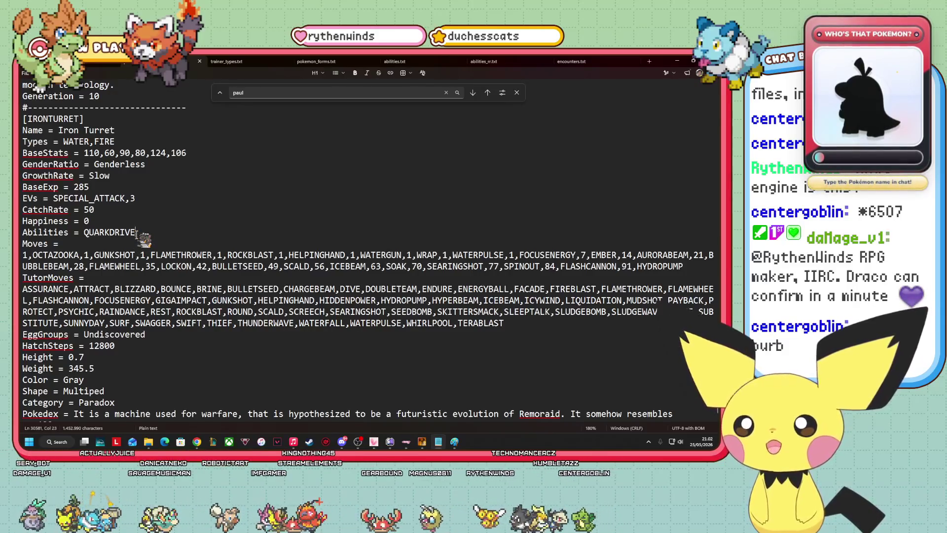
mouse_move(134, 220)
left_mouse_down()
mouse_move(175, 230)
mouse_move(148, 439)
mouse_move(217, 414)
mouse_move(246, 158)
mouse_move(393, 111)
mouse_move(317, 69)
mouse_move(173, 213)
mouse_move(416, 355)
mouse_move(127, 376)
mouse_move(40, 406)
mouse_move(118, 387)
mouse_move(147, 405)
mouse_move(81, 260)
left_mouse_up()
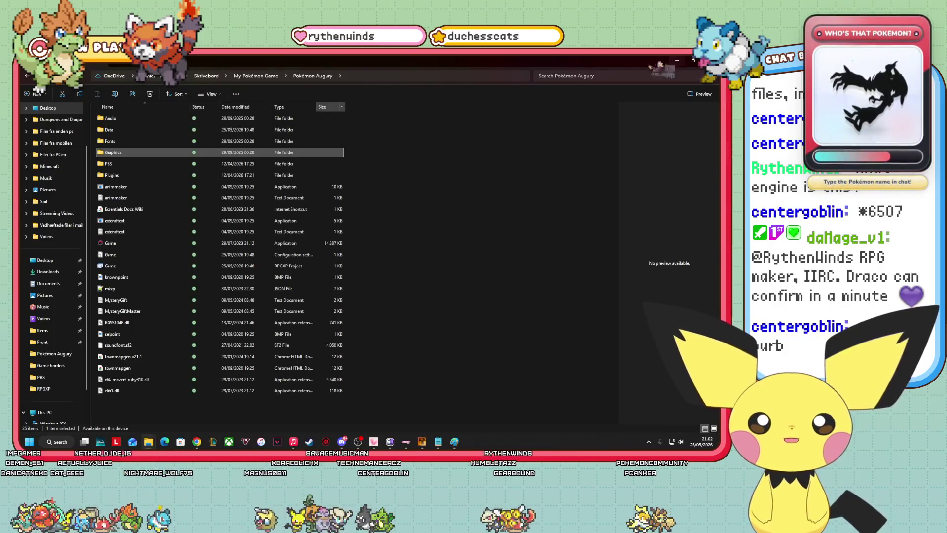
- Show the Route 7 map in RPG Maker XP, look around it, then switch to Discord
left_click(422, 441)
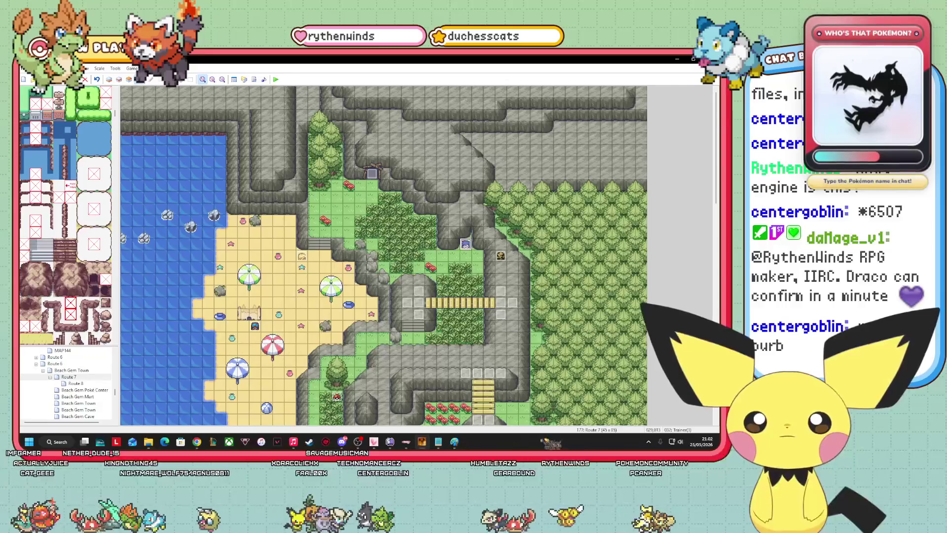
left_click_drag(147, 239, 337, 294)
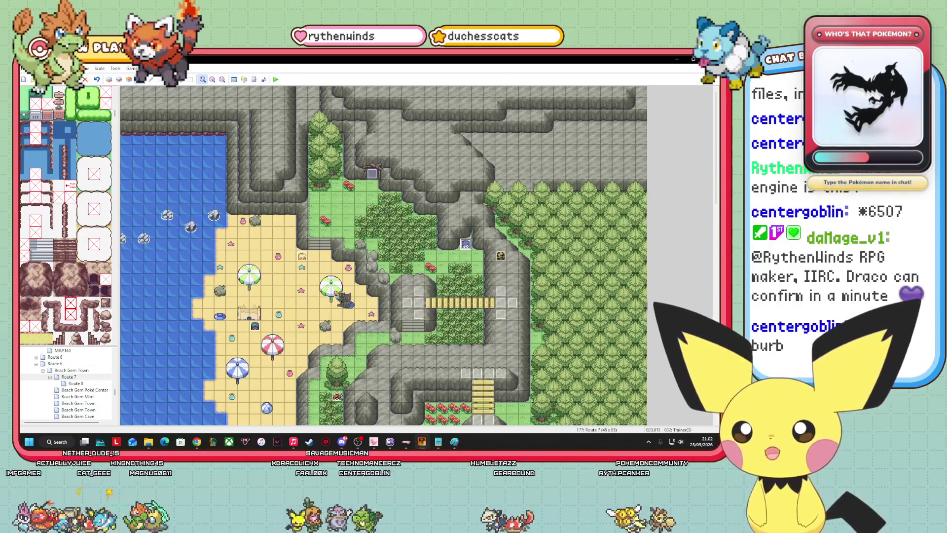
mouse_move(393, 317)
left_mouse_down()
mouse_move(602, 378)
mouse_move(278, 397)
left_mouse_up()
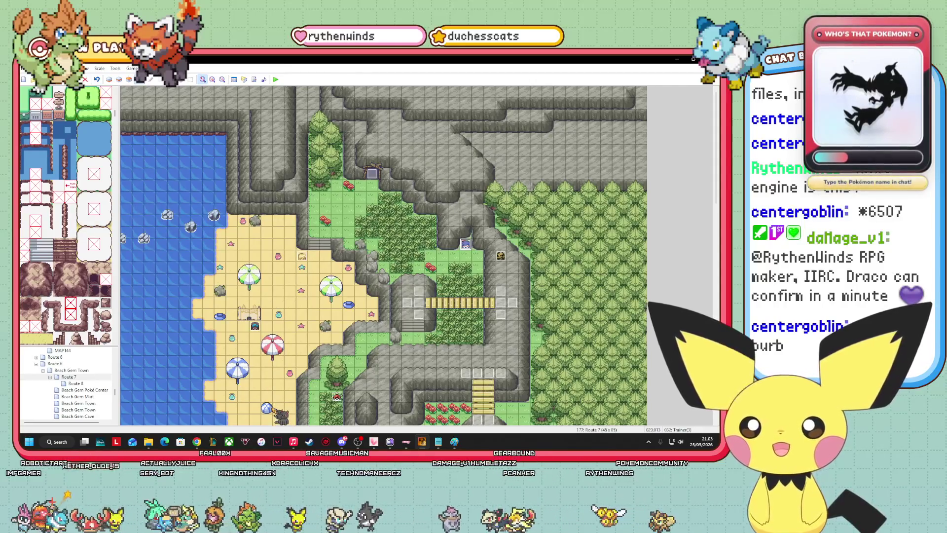
mouse_move(273, 413)
left_mouse_down()
mouse_move(245, 395)
mouse_move(185, 253)
left_mouse_up()
mouse_move(207, 285)
left_mouse_down()
mouse_move(123, 205)
mouse_move(170, 181)
mouse_move(252, 311)
mouse_move(312, 315)
mouse_move(198, 261)
mouse_move(134, 258)
mouse_move(261, 355)
mouse_move(237, 363)
mouse_move(162, 161)
left_mouse_up()
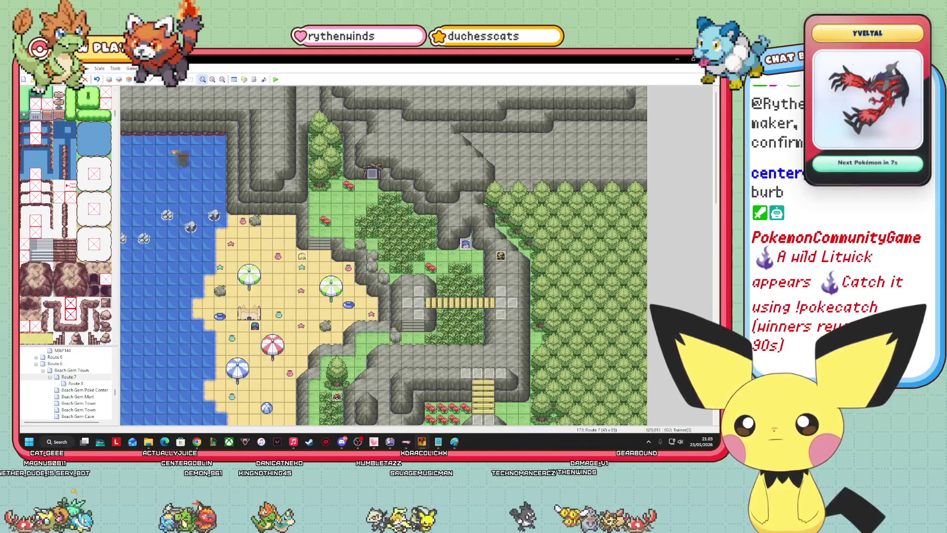
mouse_move(417, 193)
left_mouse_down()
mouse_move(280, 240)
mouse_move(327, 239)
mouse_move(138, 176)
mouse_move(215, 182)
left_mouse_up()
left_click_drag(280, 139, 236, 166)
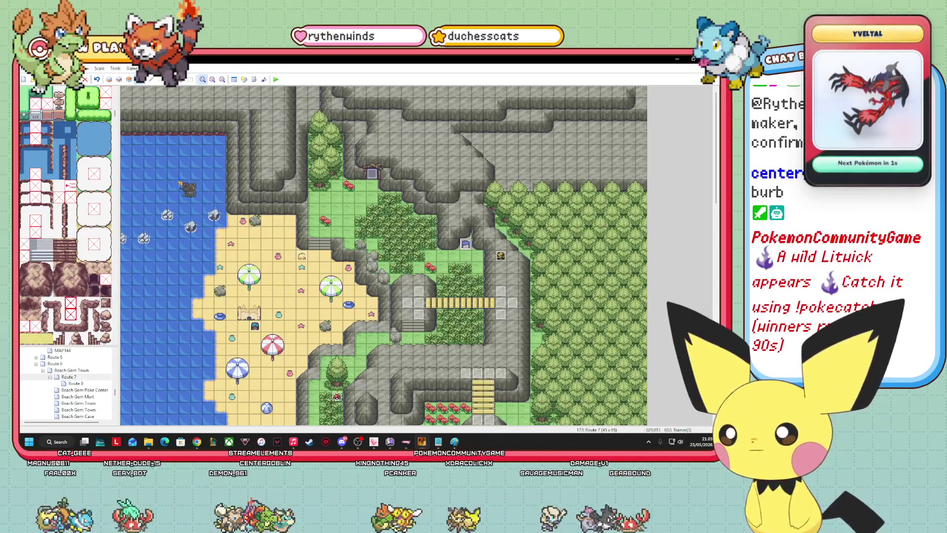
mouse_move(124, 111)
left_mouse_down()
mouse_move(349, 259)
mouse_move(264, 331)
left_mouse_up()
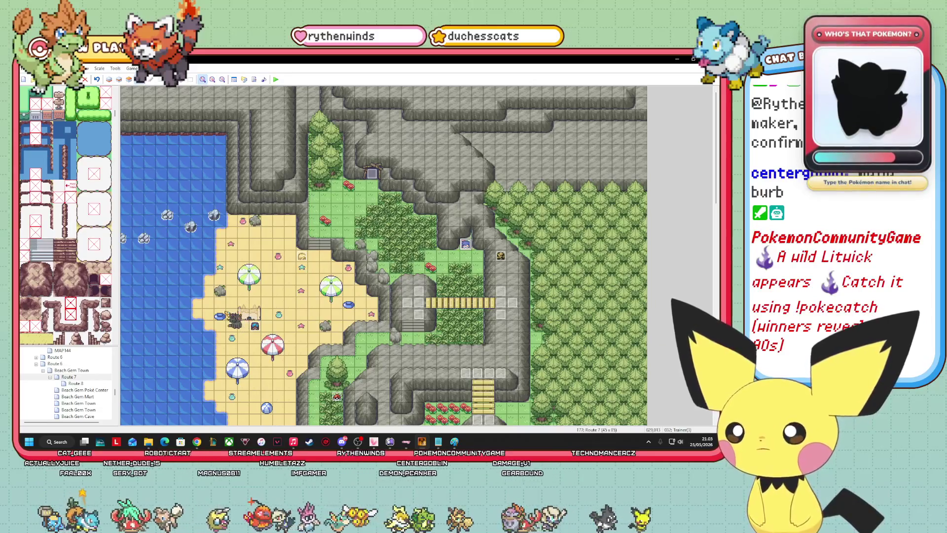
mouse_move(227, 313)
left_mouse_down()
mouse_move(302, 313)
mouse_move(260, 326)
left_mouse_up()
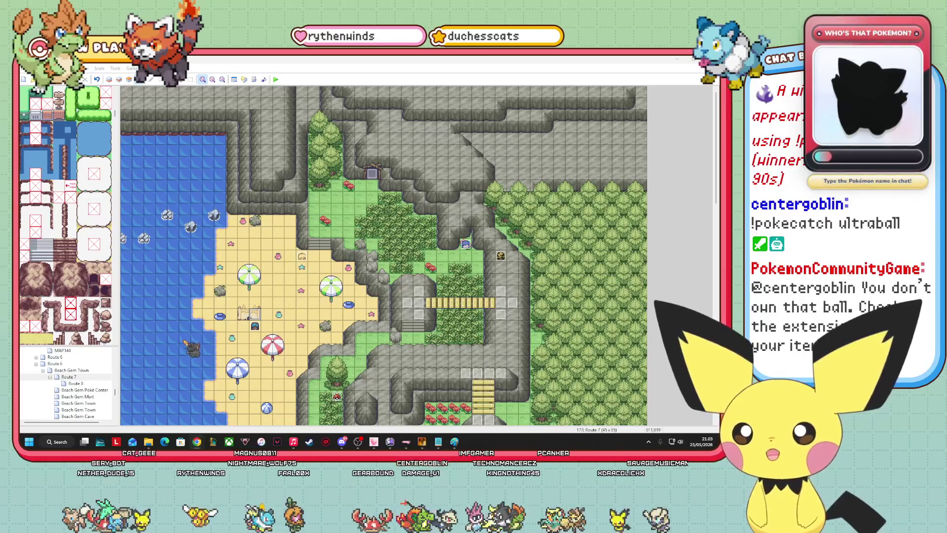
left_click(290, 338)
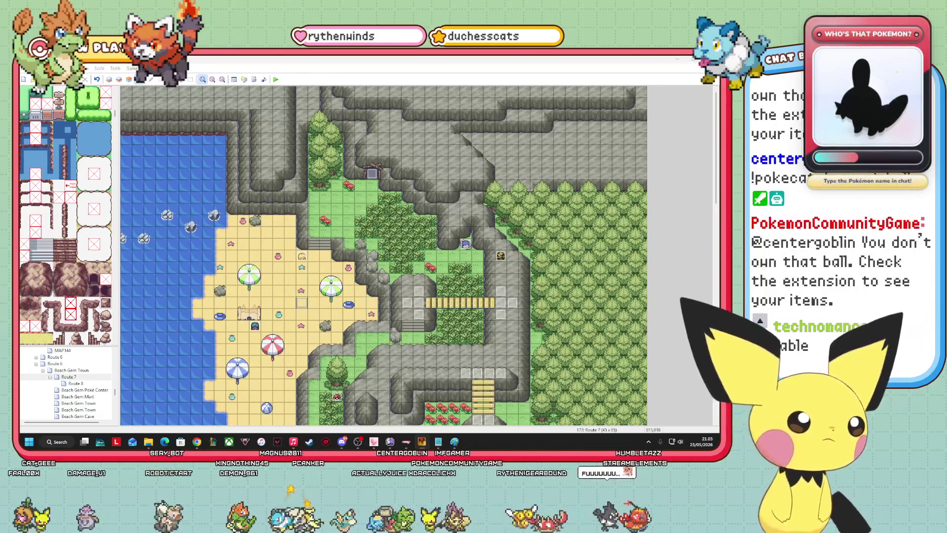
key("alt+Tab")
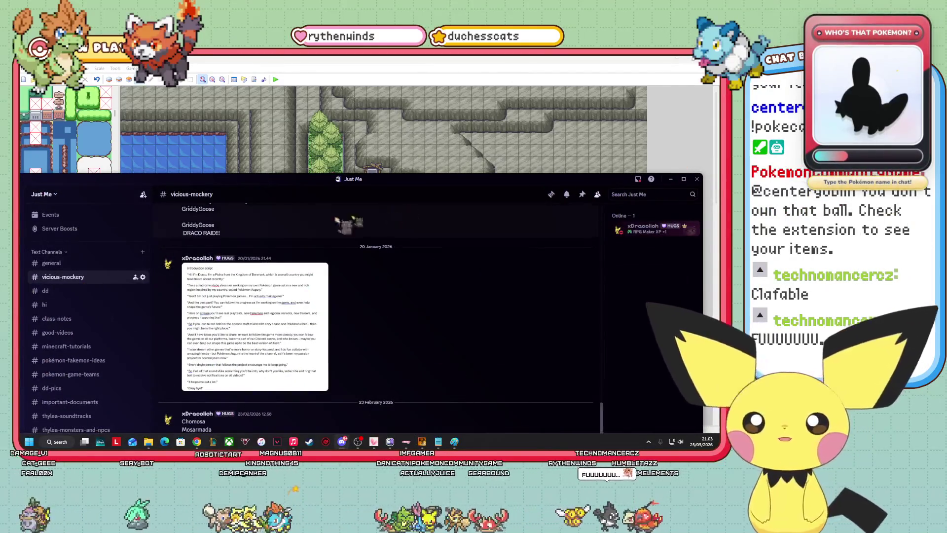
- Maximize Discord and move through the Fakemon Sale and Pokémon Augury servers to Eevee Expo
left_click(684, 179)
left_click(31, 226)
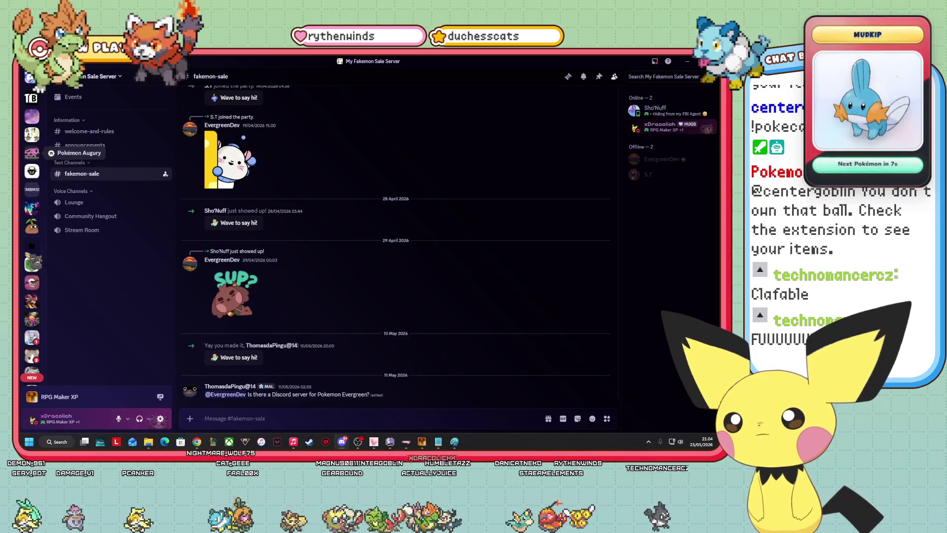
left_click(31, 265)
scroll(42, 280, "down", 5)
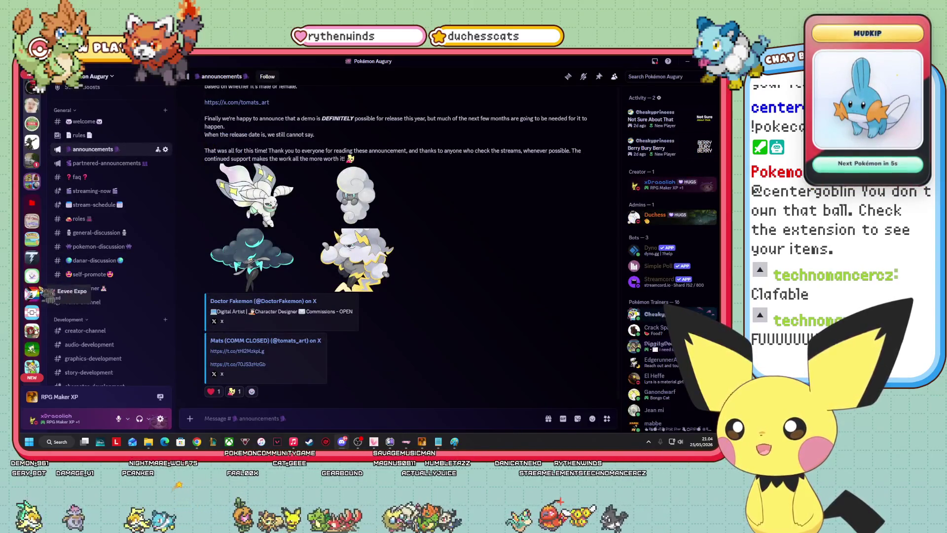
left_click(35, 295)
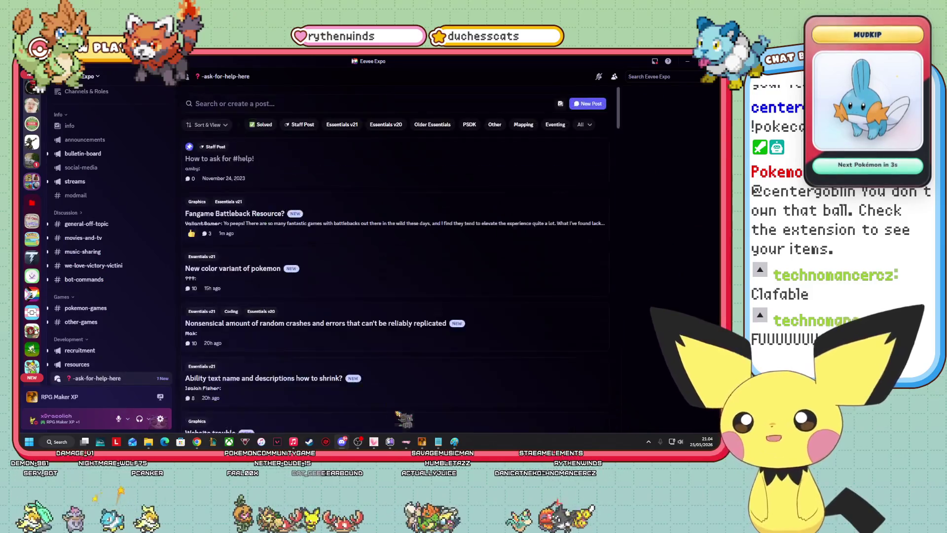
- Scroll the help forum and read the "Ability text name and descriptions how to shrink?" thread
scroll(106, 213, "down", 3)
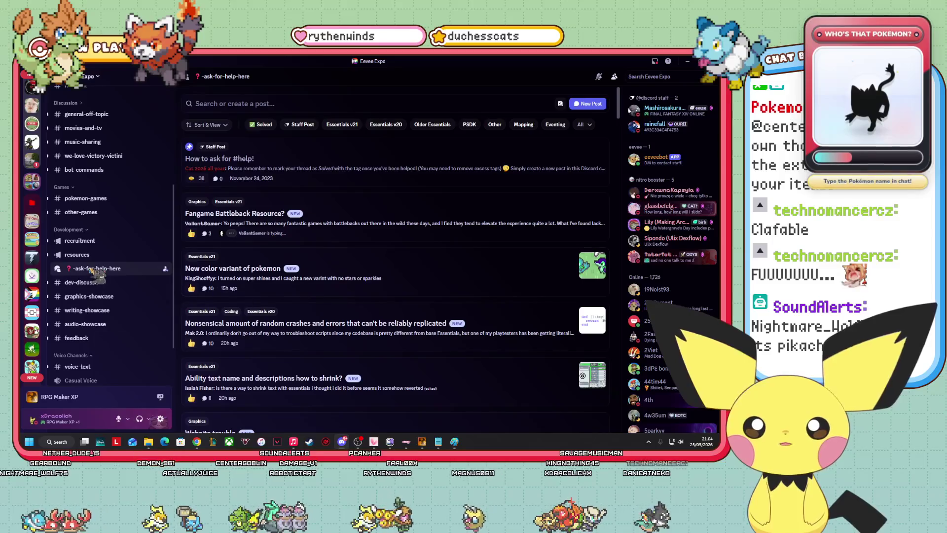
mouse_move(92, 270)
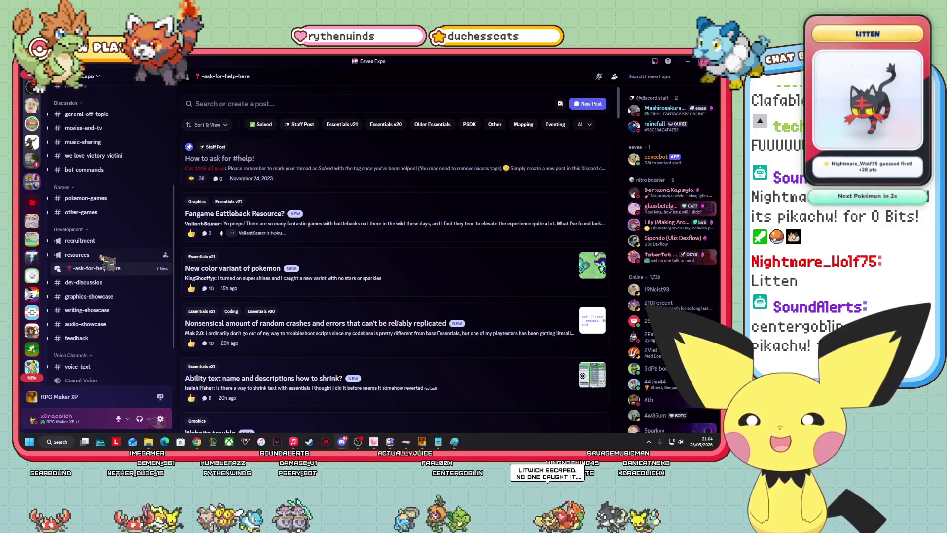
mouse_move(124, 270)
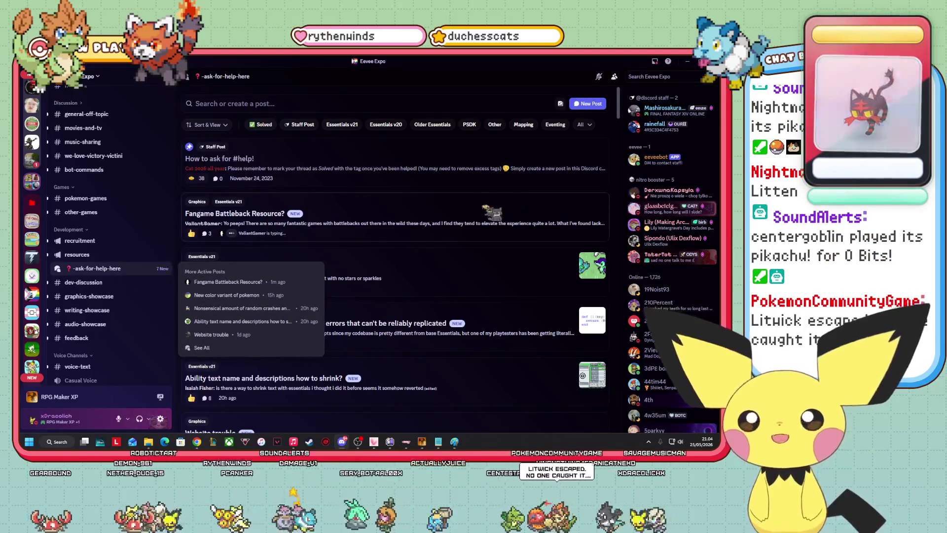
scroll(238, 154, "down", 1)
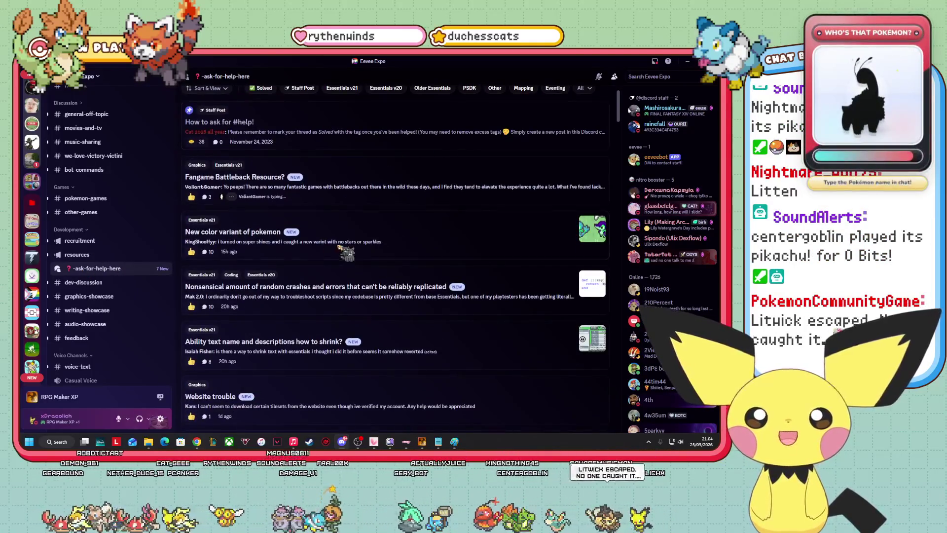
scroll(345, 253, "down", 3)
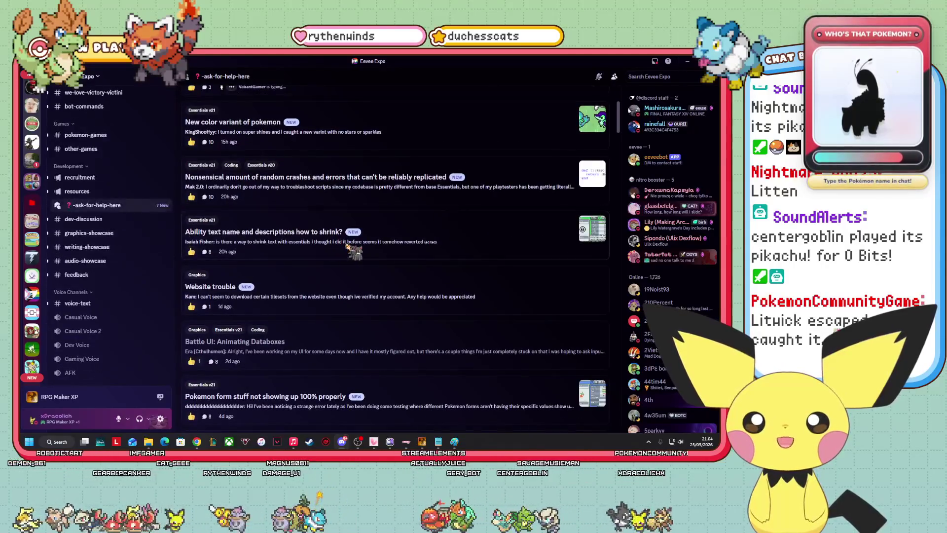
scroll(354, 252, "down", 2)
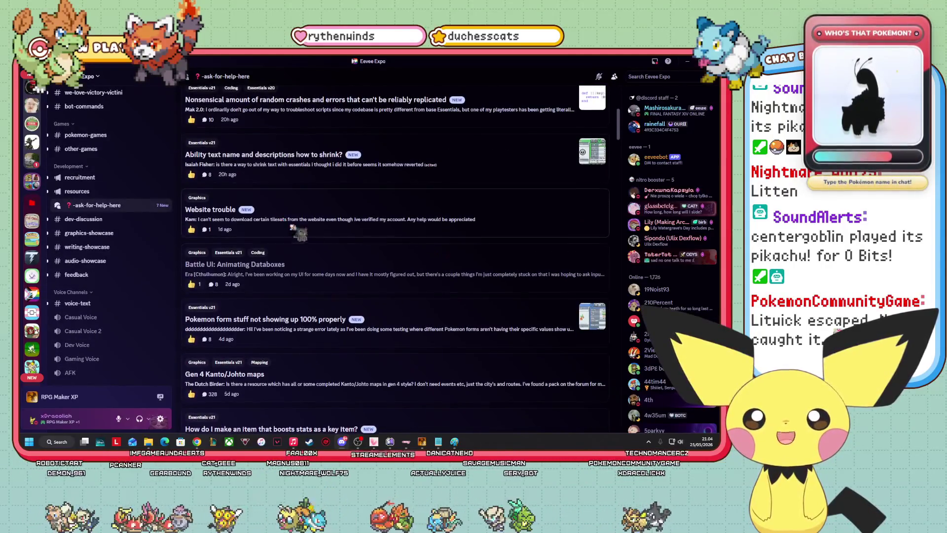
scroll(291, 226, "up", 1)
scroll(320, 217, "up", 1)
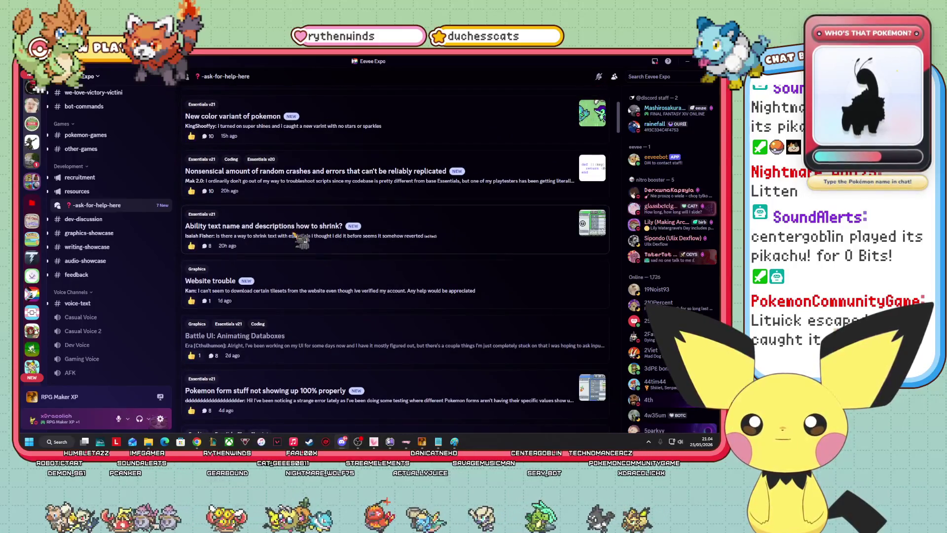
left_click(302, 240)
scroll(478, 190, "down", 3)
scroll(479, 197, "down", 1)
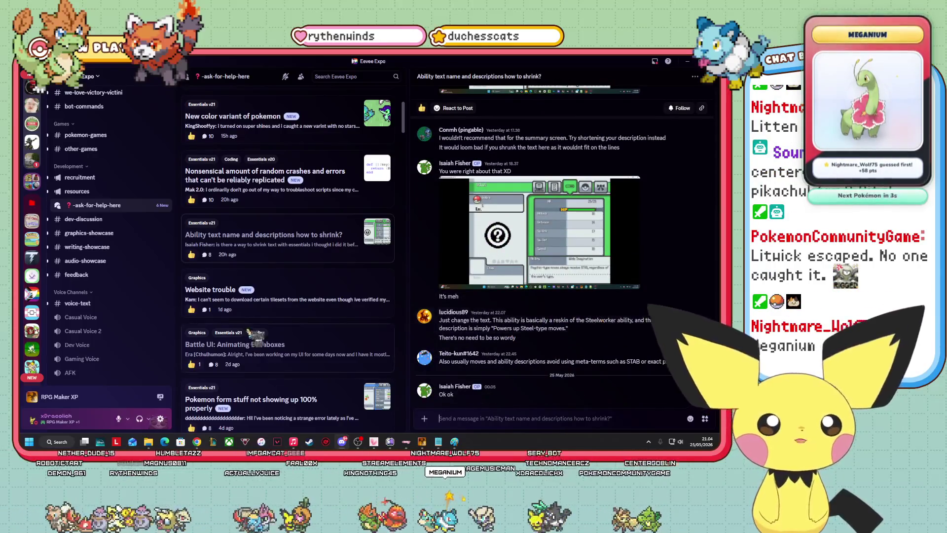
- Open the "New color variant of pokemon" thread, then "Fangame Battleback Resource?"
scroll(254, 296, "up", 3)
left_click(352, 239)
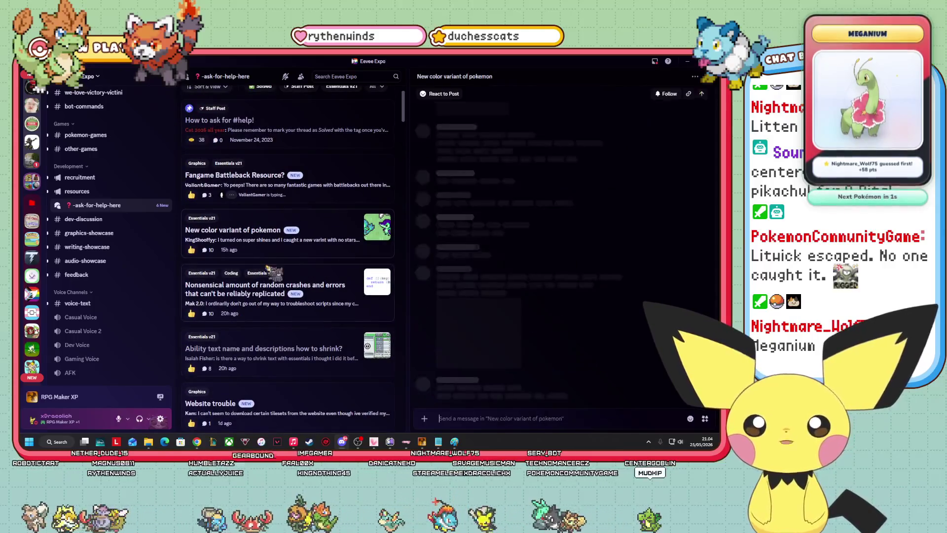
scroll(257, 285, "up", 1)
scroll(257, 285, "up", 1)
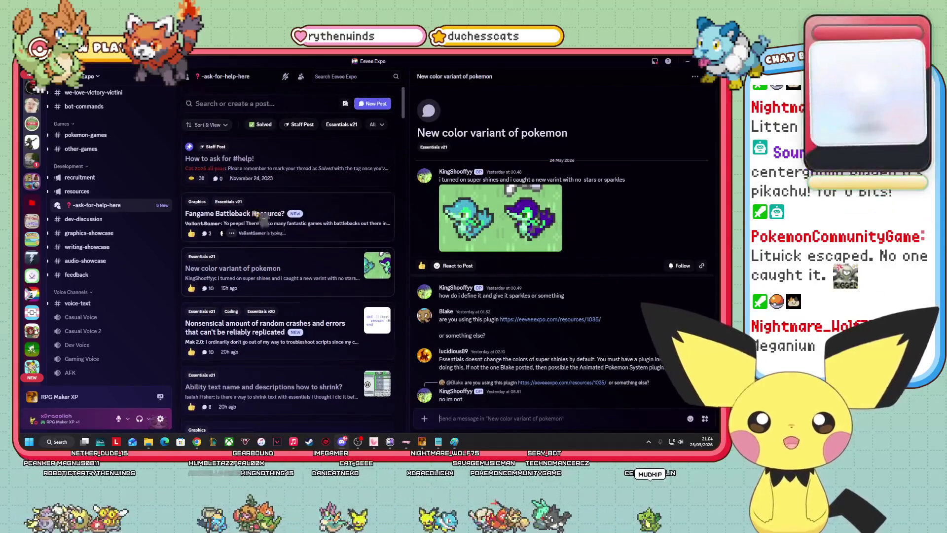
left_click(249, 217)
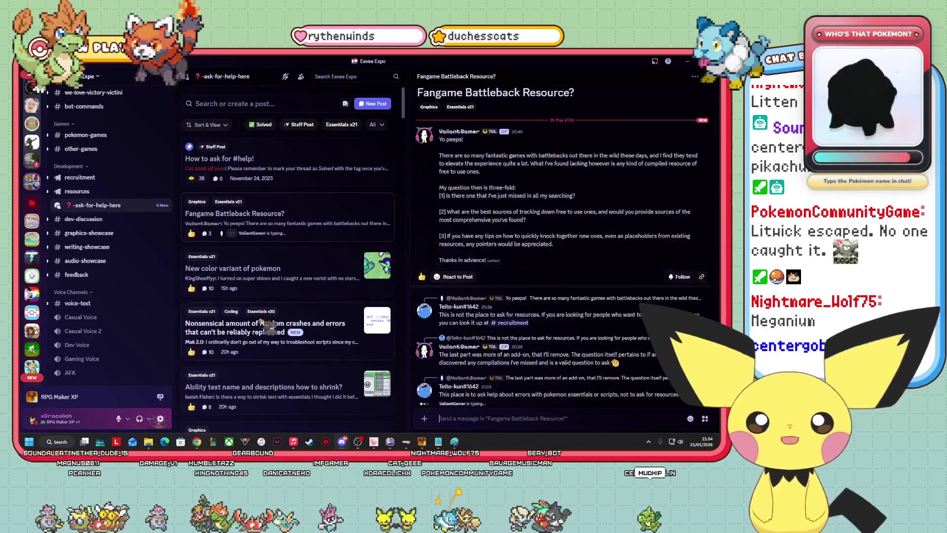
- Scroll through older help-forum posts, then minimize Discord back to the Route 7 map
scroll(343, 334, "down", 10)
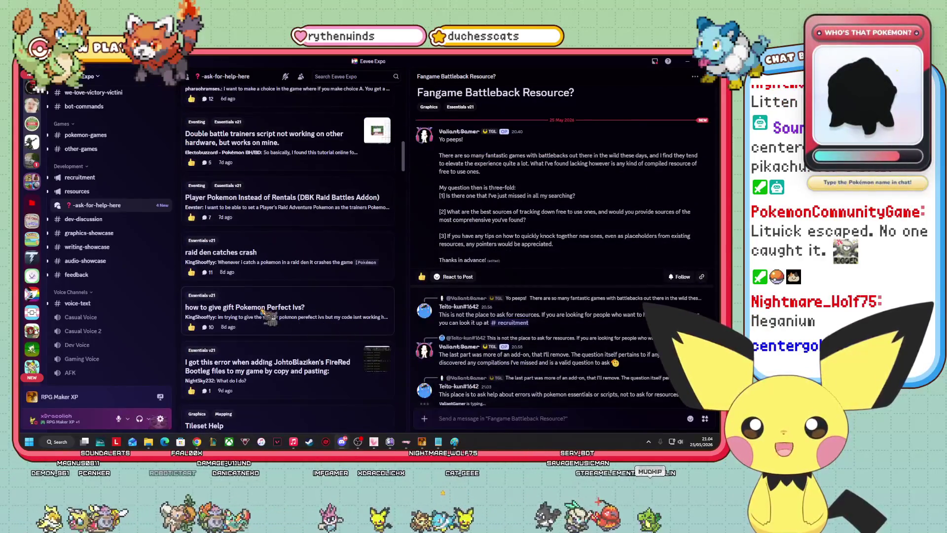
scroll(335, 292, "down", 10)
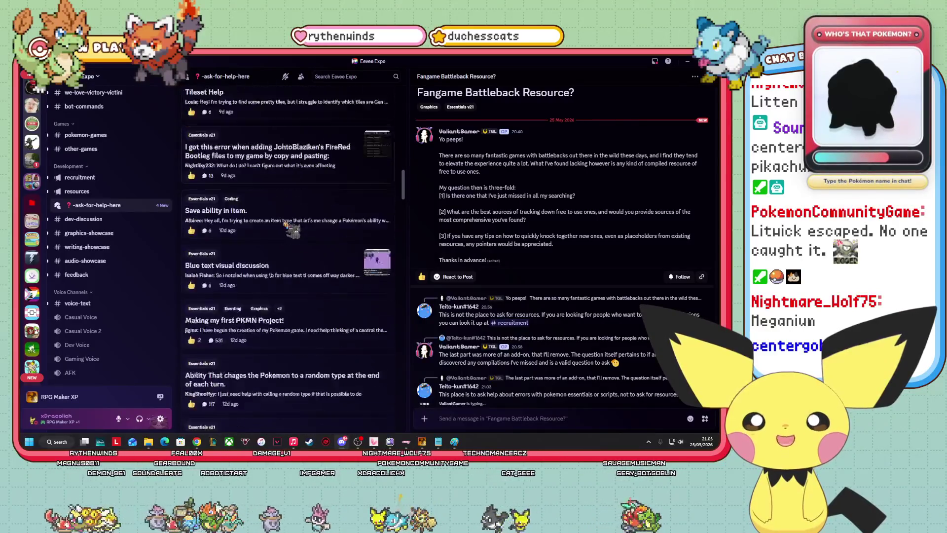
scroll(294, 252, "down", 15)
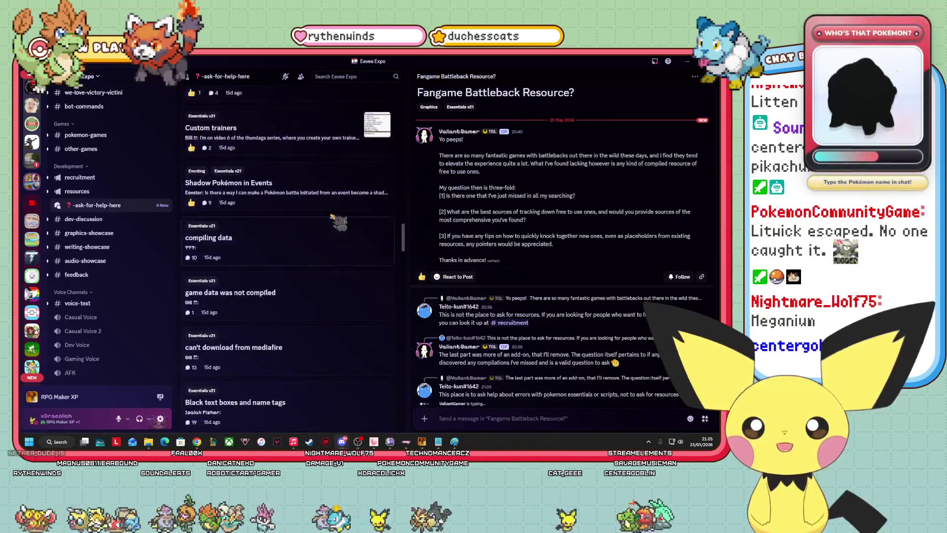
scroll(315, 211, "down", 15)
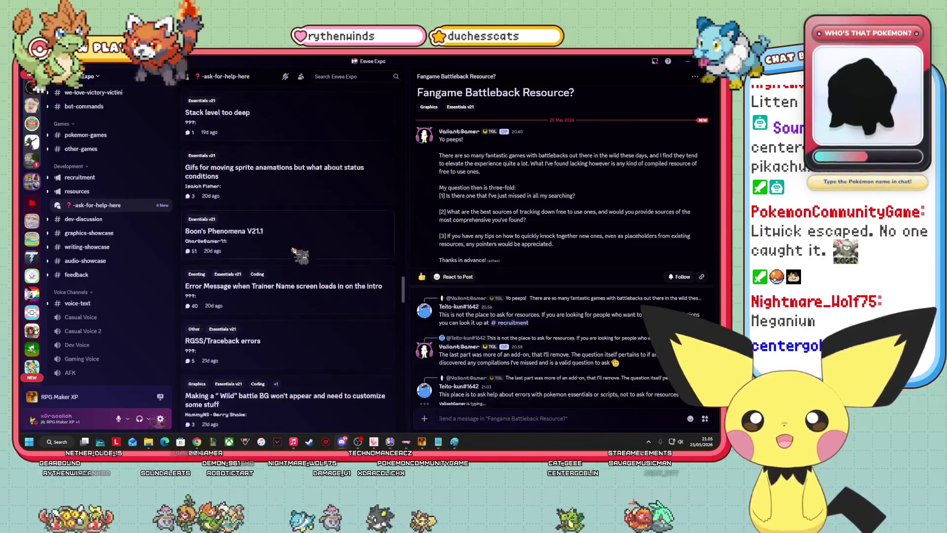
scroll(317, 248, "down", 15)
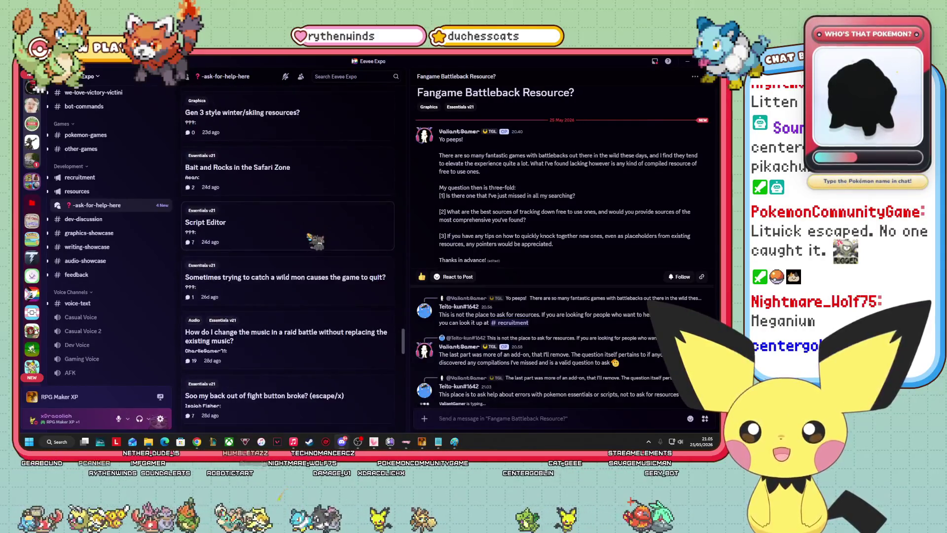
scroll(311, 240, "down", 5)
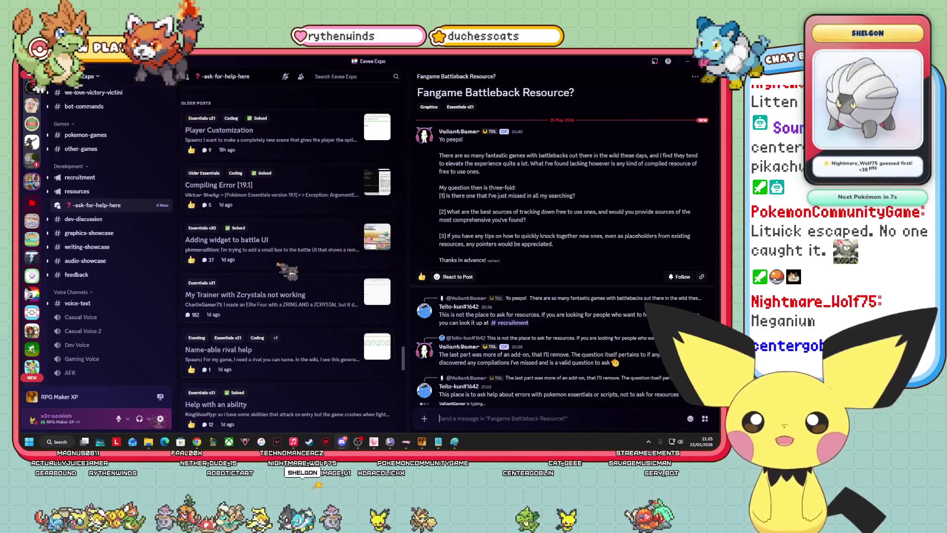
scroll(303, 294, "up", 2)
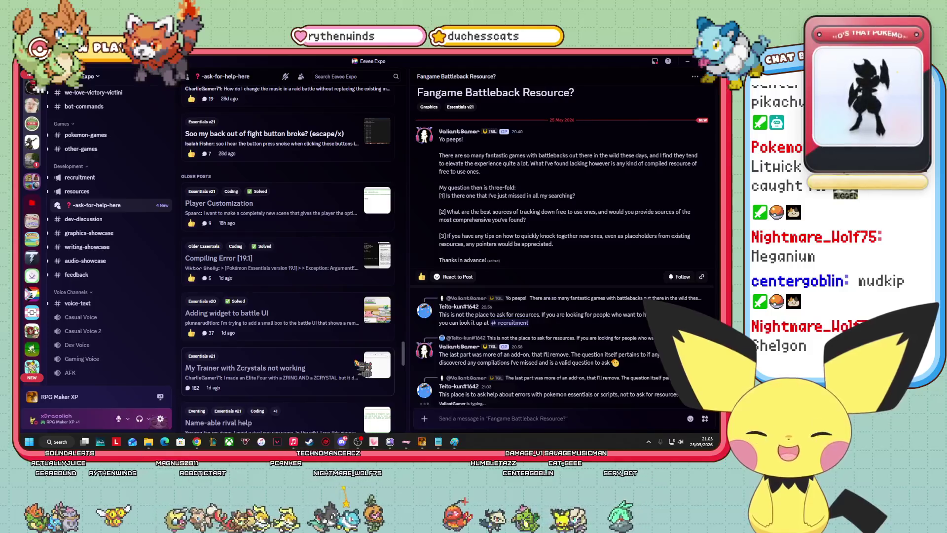
scroll(291, 355, "down", 4)
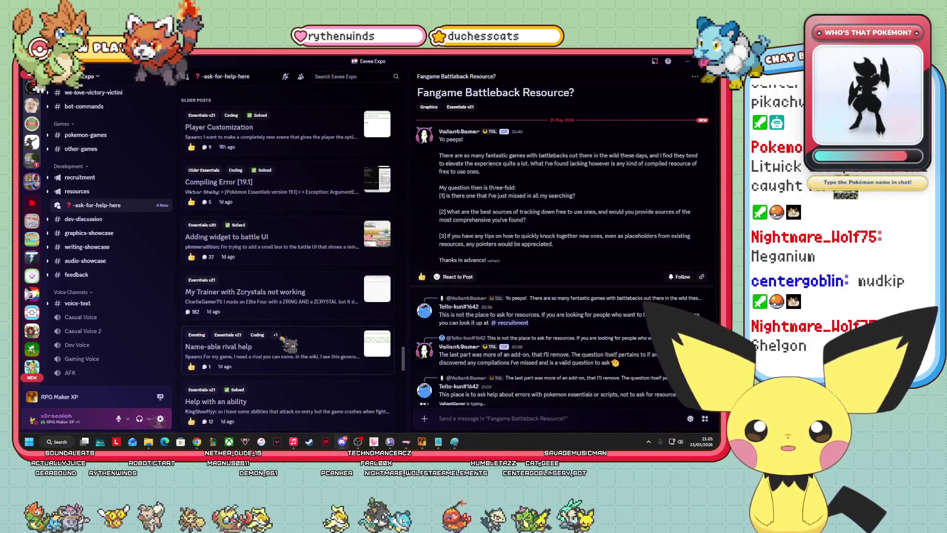
scroll(285, 355, "up", 5)
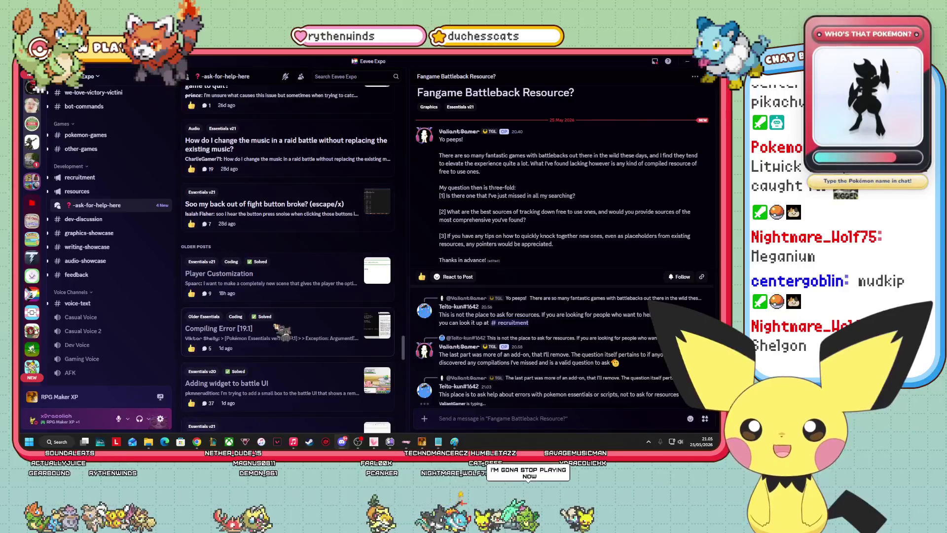
left_click(687, 61)
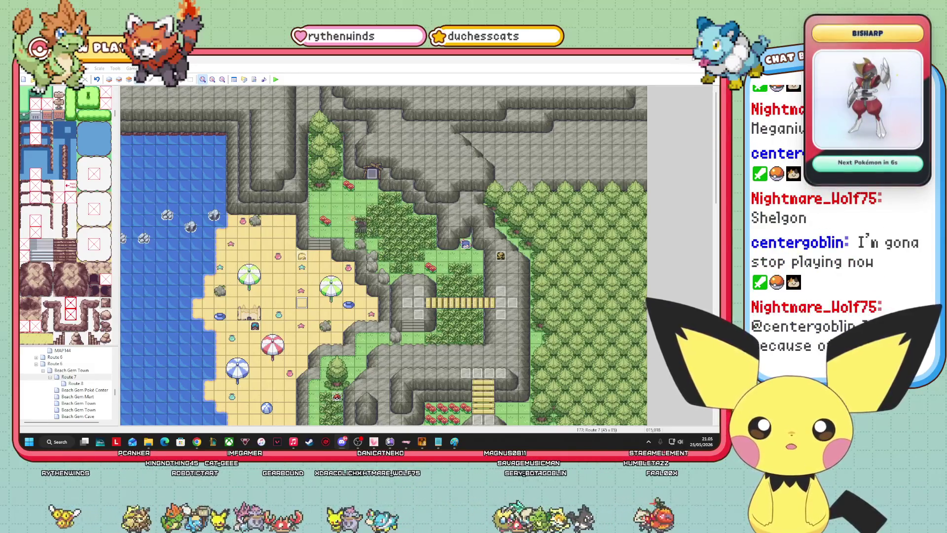
- Drag the event at the left end of the Route 7 bridge up two tiles
left_click_drag(406, 297, 409, 277)
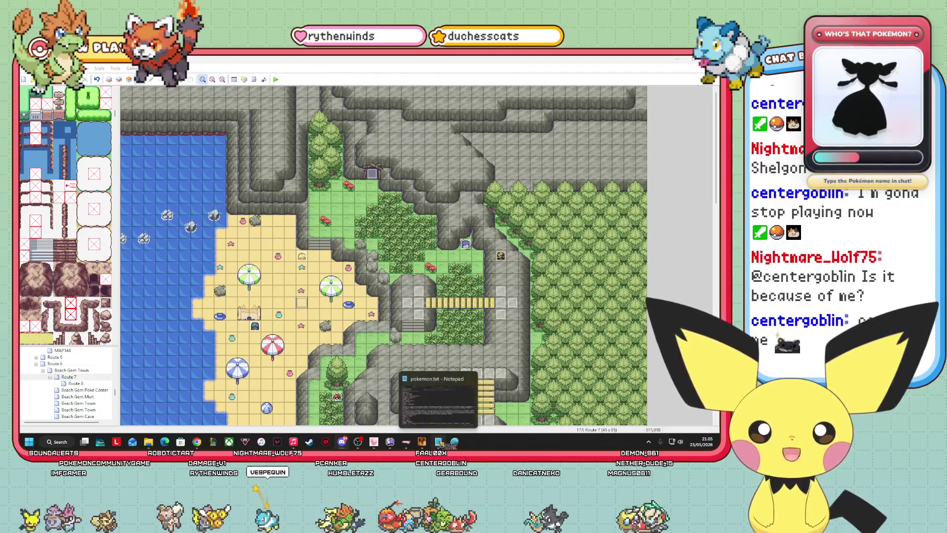
left_click(438, 441)
scroll(144, 141, "down", 10)
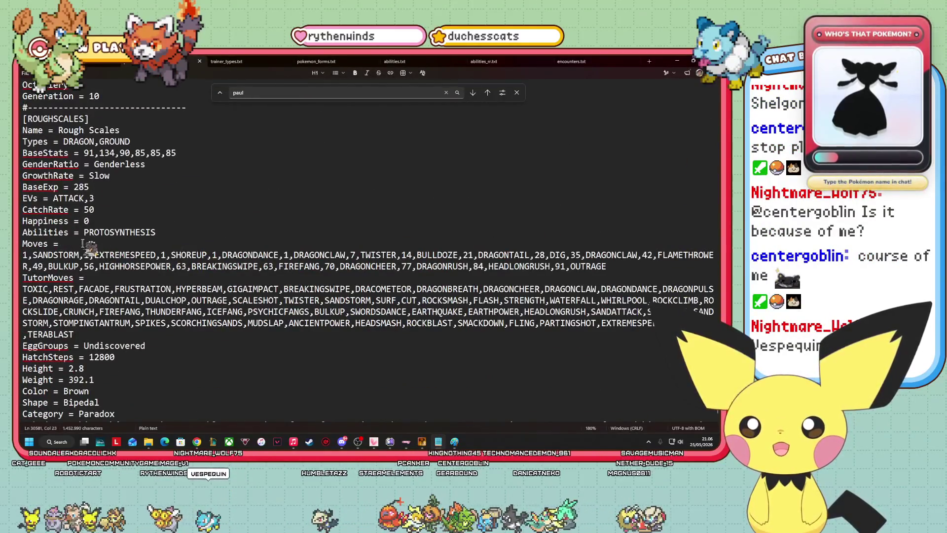
left_click(75, 231)
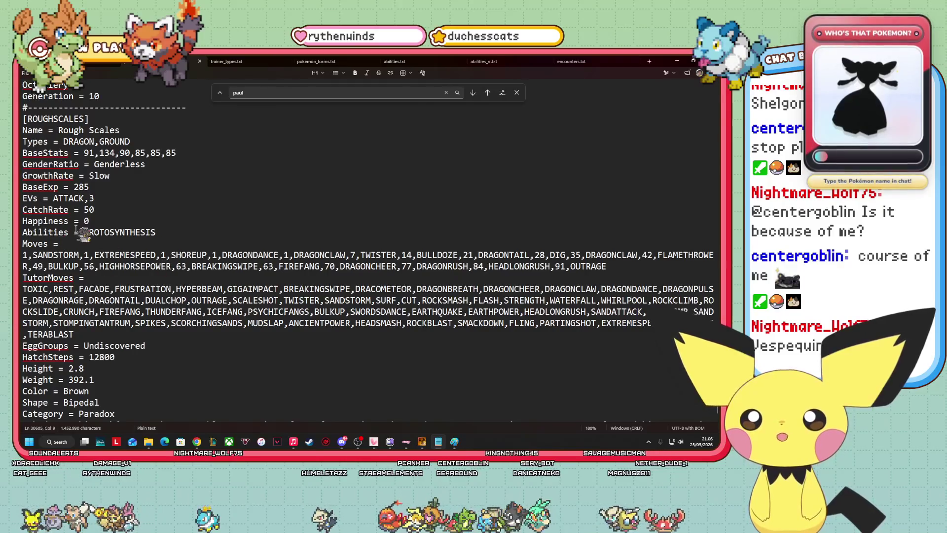
scroll(212, 262, "down", 1)
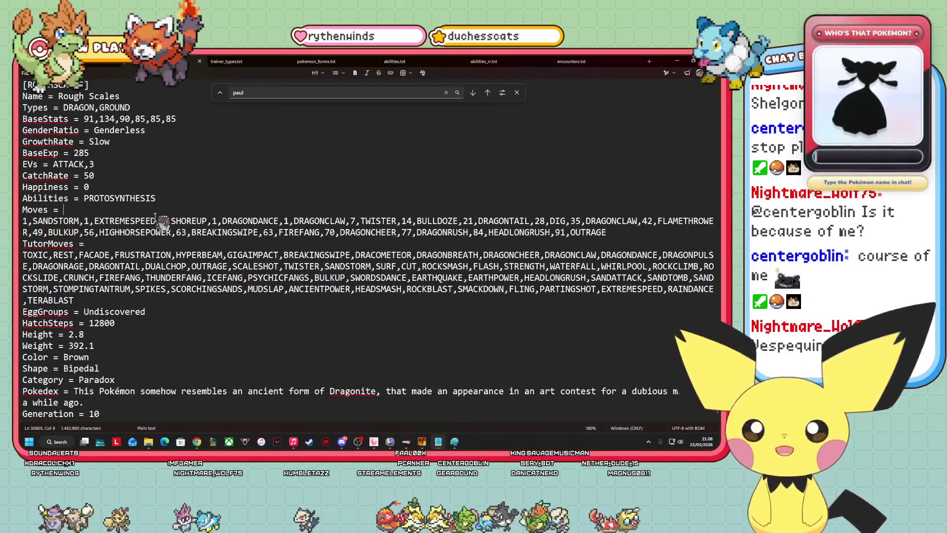
key("Down")
key("Return")
key("Return")
key("Return")
key("Return")
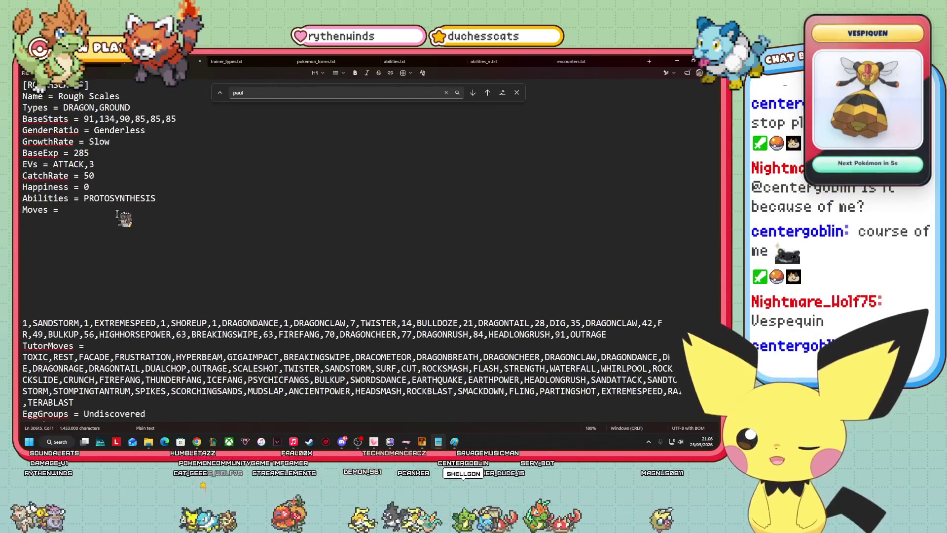
key("BackSpace")
key("BackSpace")
key("BackSpace")
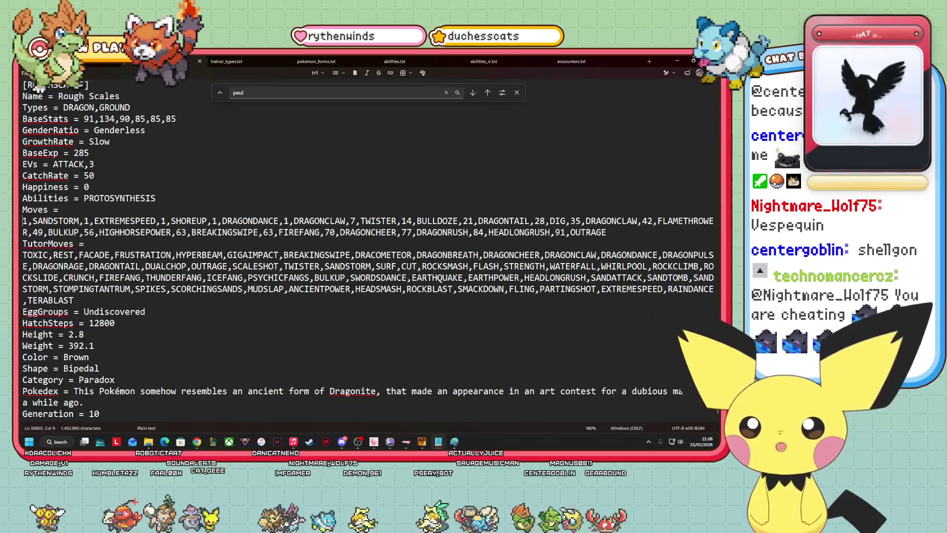
left_click(677, 61)
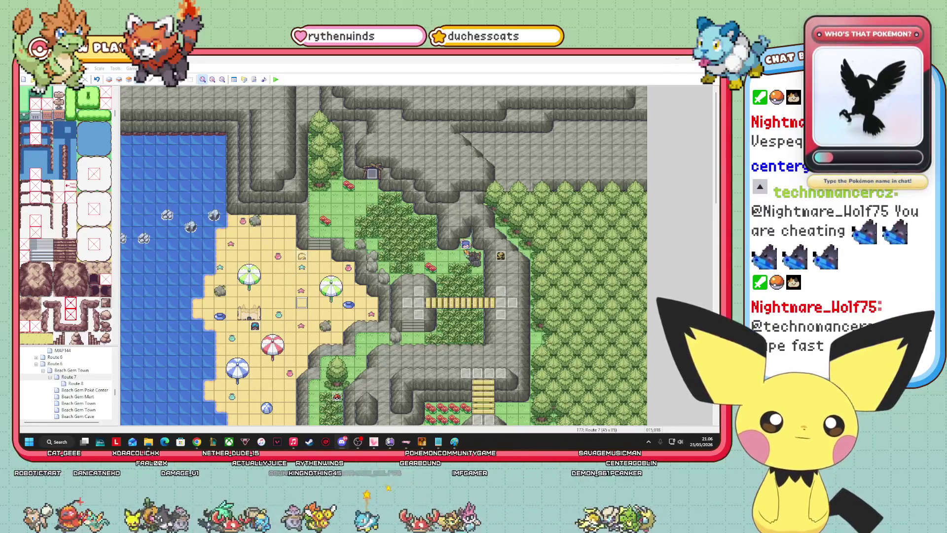
- Inspect the action menus of the map event and the event near the rocks, changing nothing
scroll(588, 317, "down", 6)
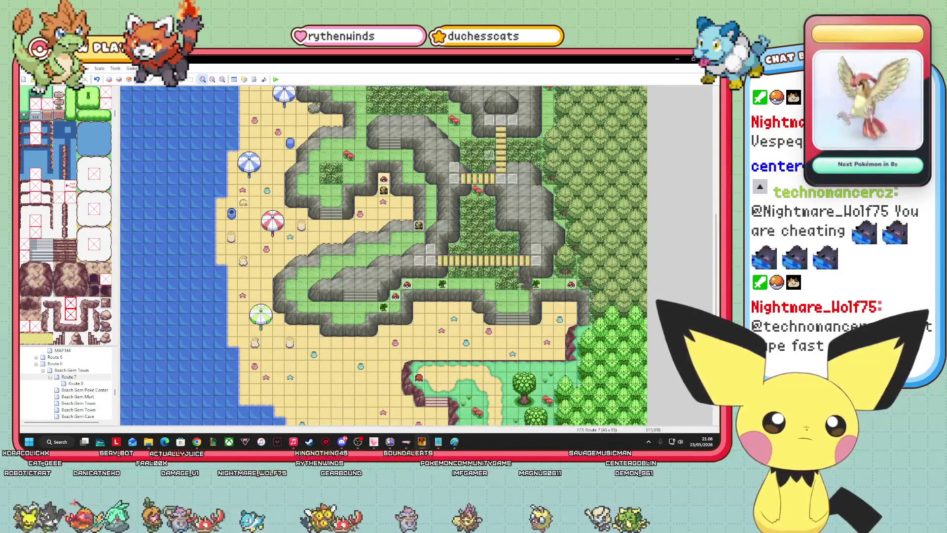
right_click(394, 186)
key("Escape")
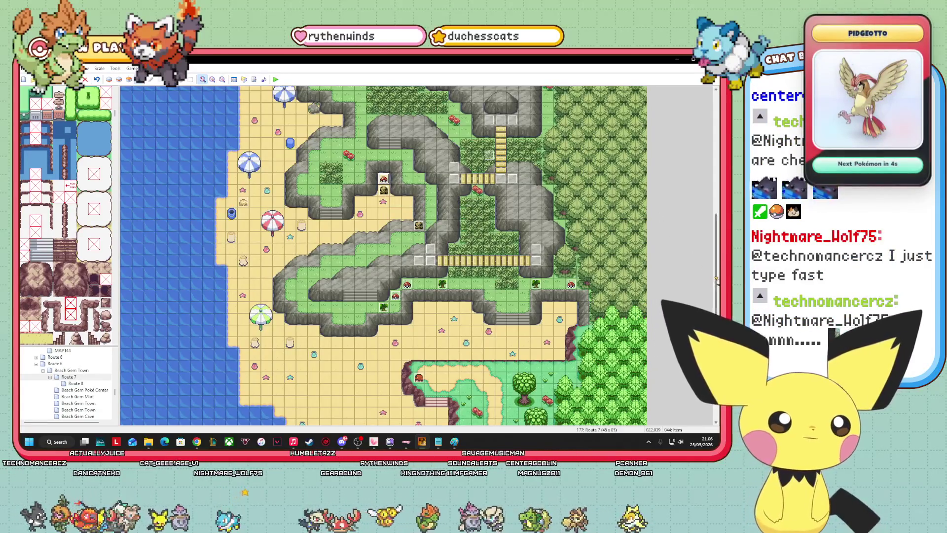
scroll(716, 280, "up", 5)
right_click(507, 129)
key("Escape")
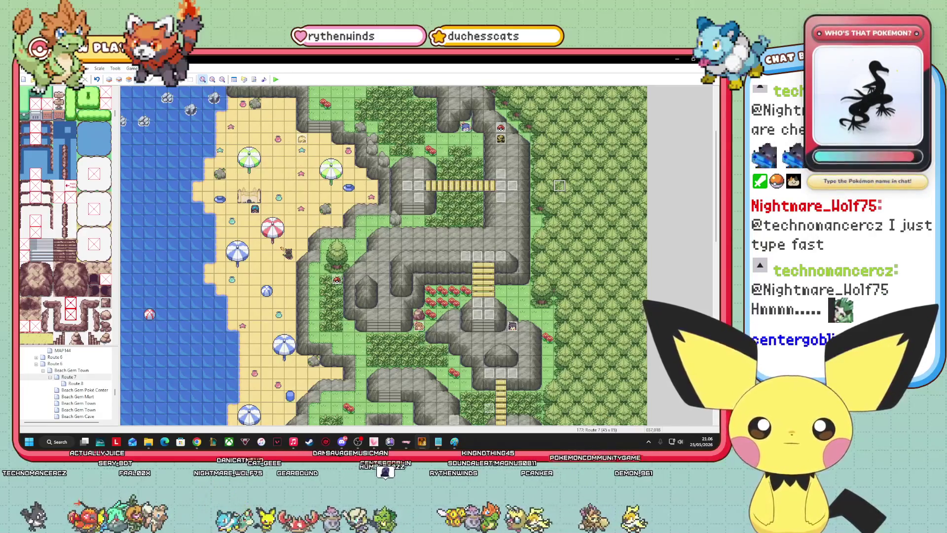
- Drag the trainer event from tile 021,027 to 023,026
mouse_move(374, 298)
left_mouse_down()
mouse_move(428, 296)
mouse_move(392, 284)
left_mouse_up()
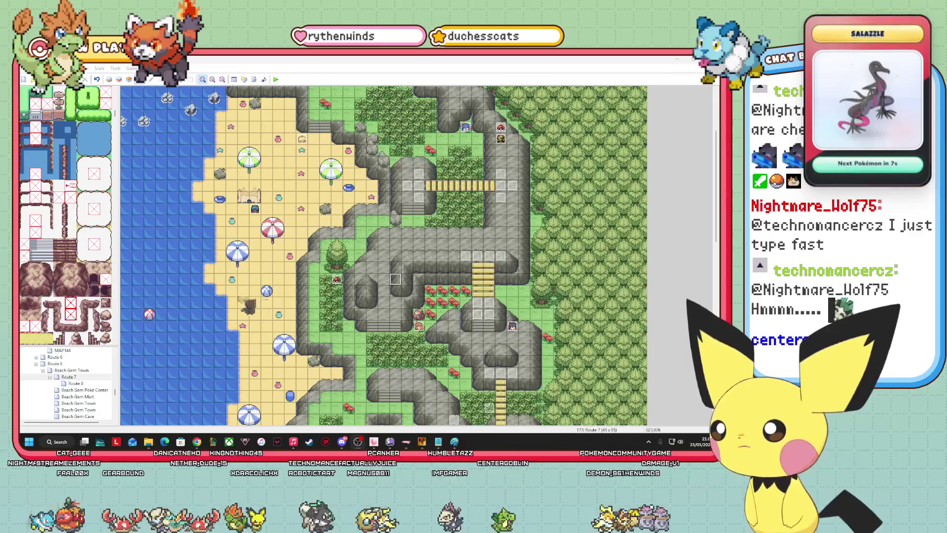
left_click(437, 256)
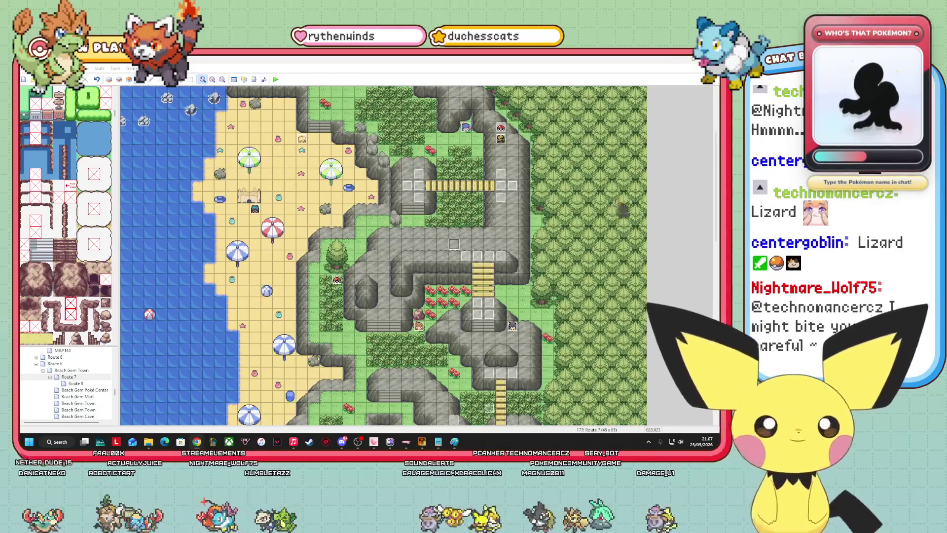
left_click_drag(712, 219, 717, 192)
- In the Trainer(3) event, finish the Collector's first Show Text line so it ends 'on you?'
right_click(466, 222)
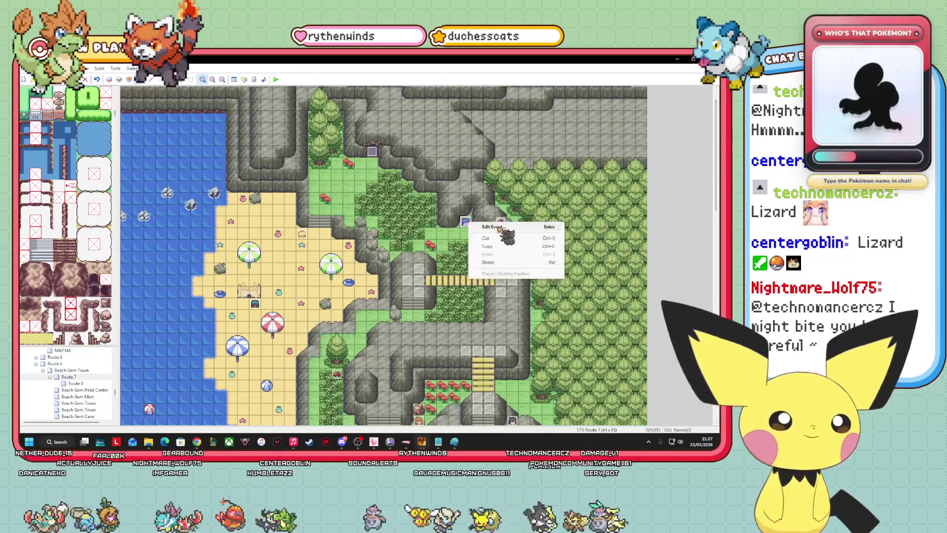
left_click(485, 231)
right_click(405, 189)
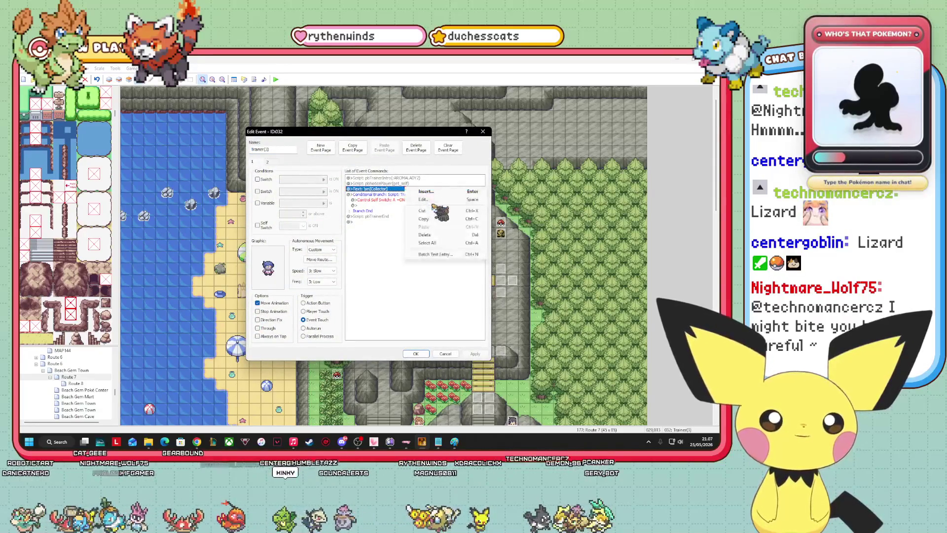
left_click(423, 199)
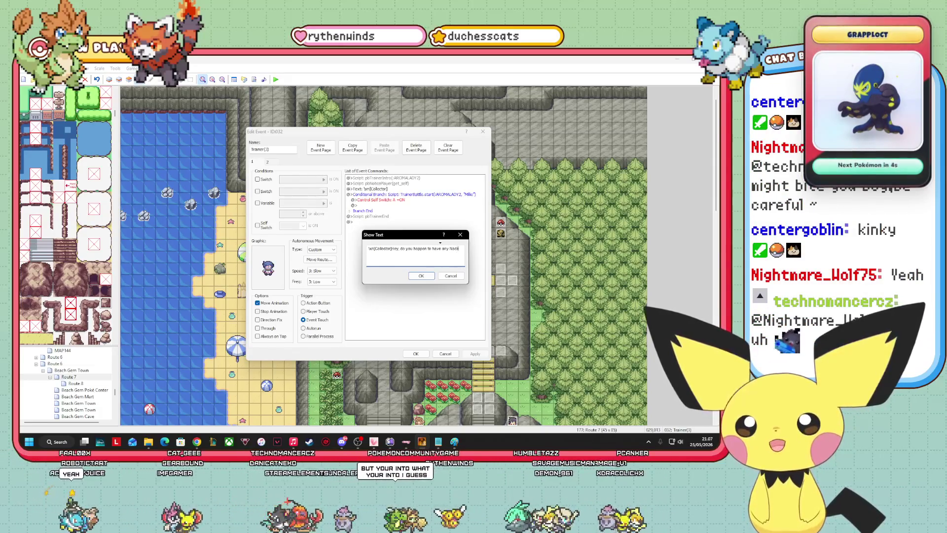
type("o")
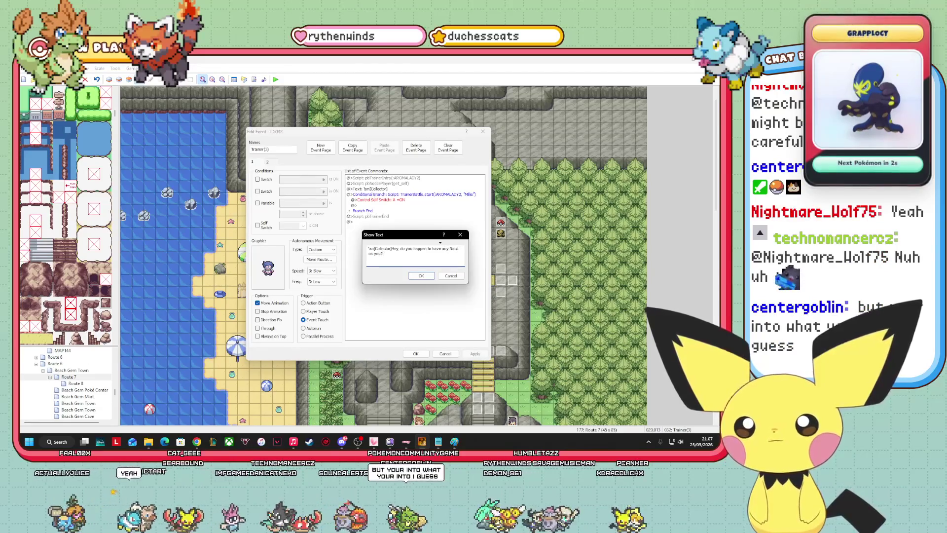
left_click(421, 276)
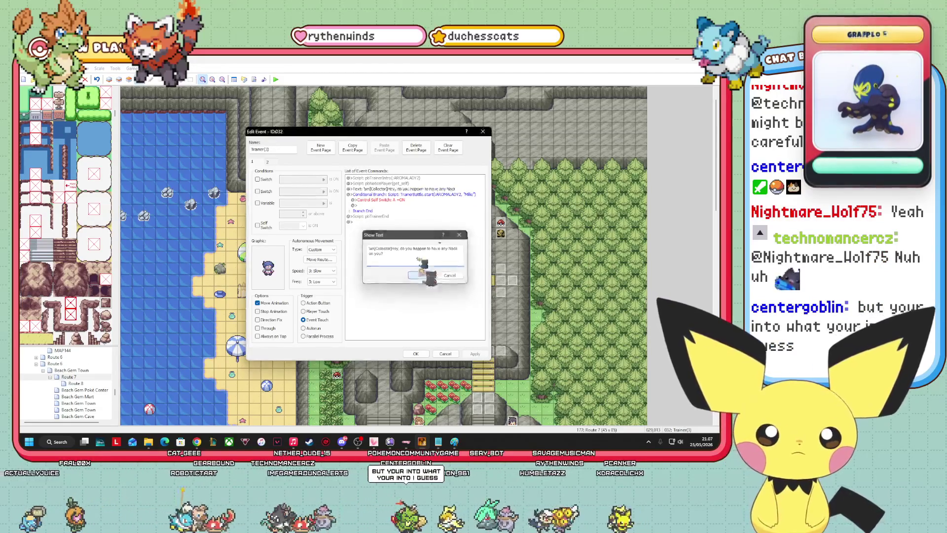
- Insert a Show Text: '[Collector]You know what? I am gonna go check for myself'
double_click(402, 215)
left_click(386, 200)
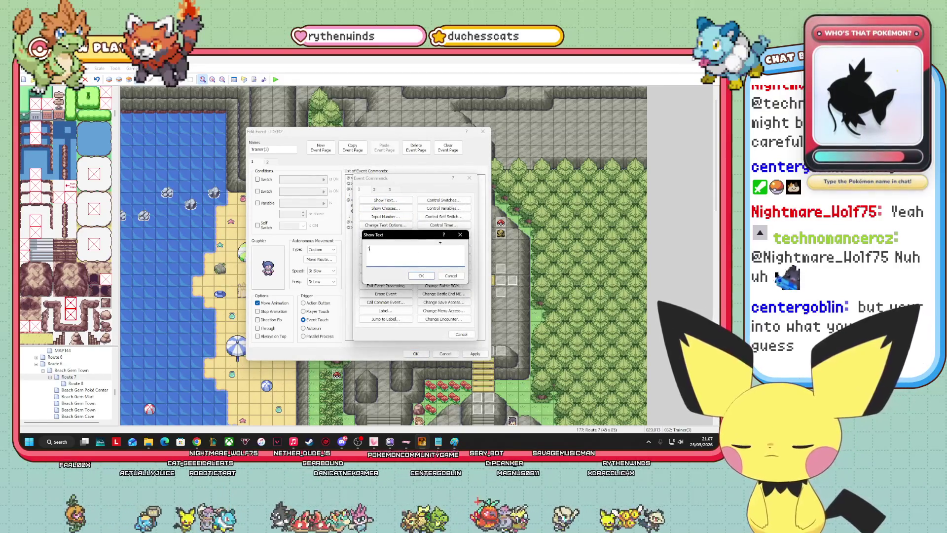
type("\\pn[Collector]")
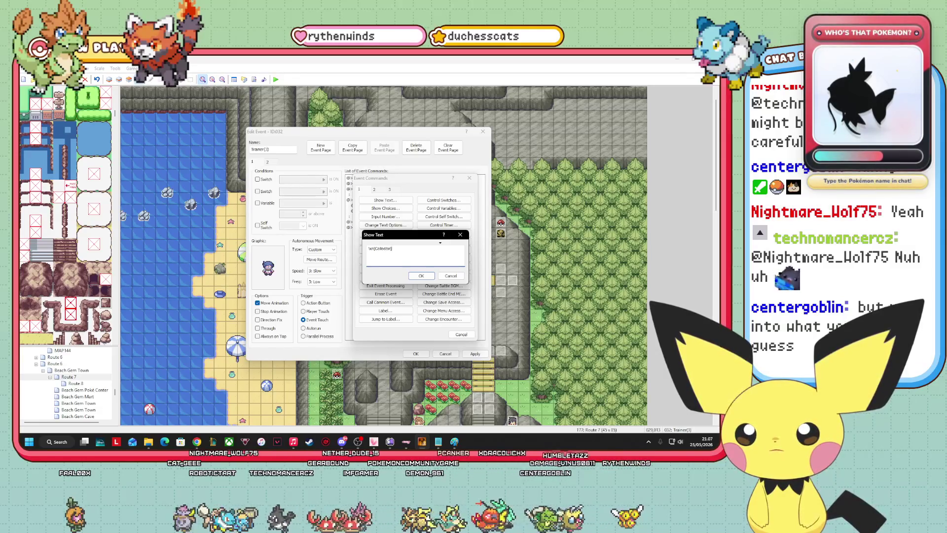
type("You know what? I am ")
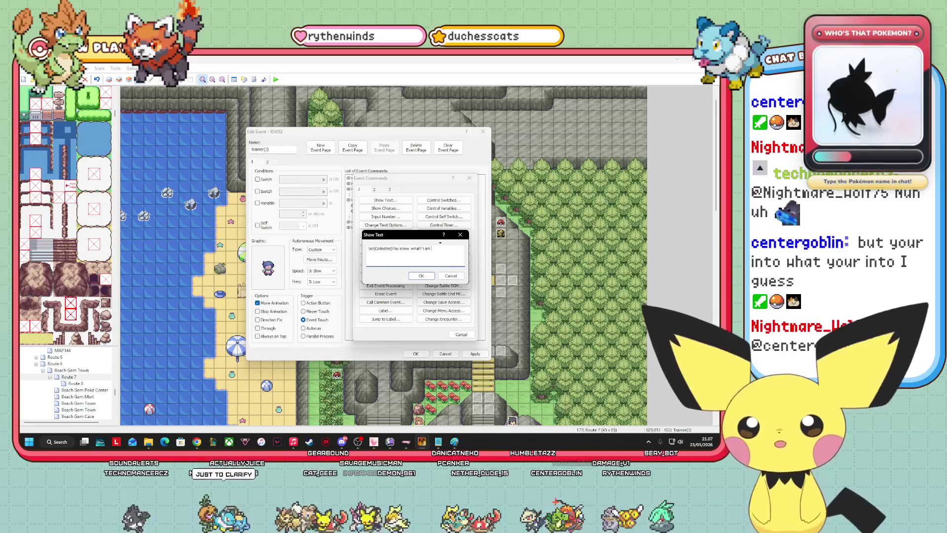
type("gonna go c")
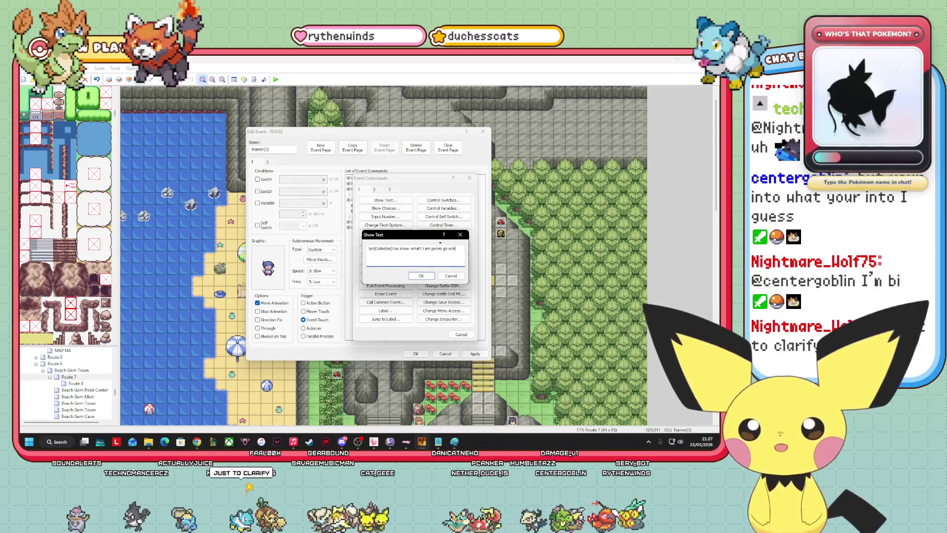
type("heck for")
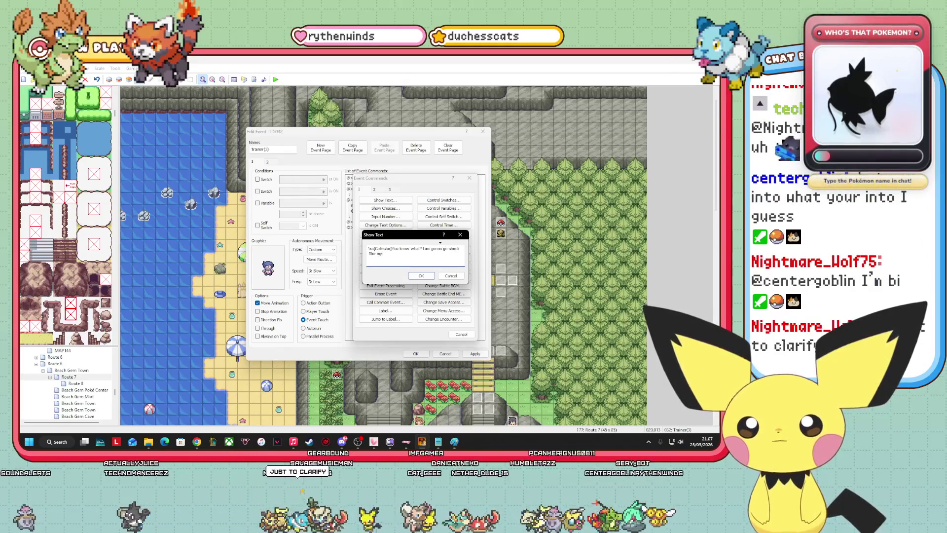
type(" m")
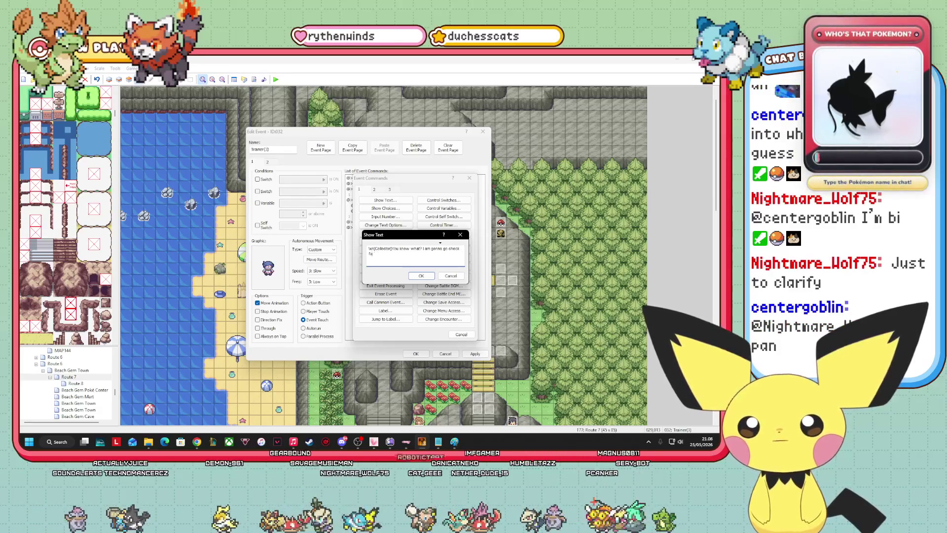
type("yself.")
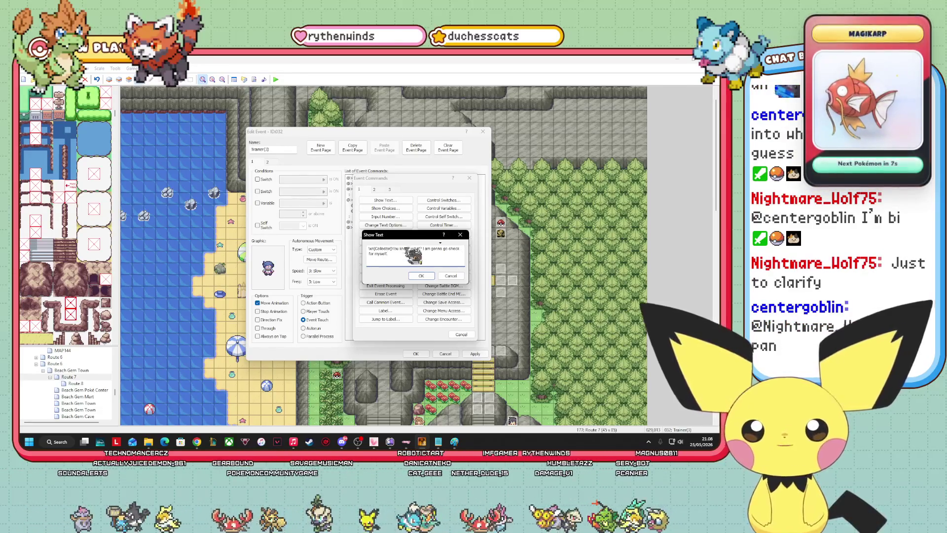
left_click(418, 276)
- Select the conditional branch that starts the battle and bring up its options
left_click(409, 268)
left_click(409, 211)
right_click(409, 211)
- Open the battle branch and check the trainer entry in the Notepad trainers file
left_click(446, 280)
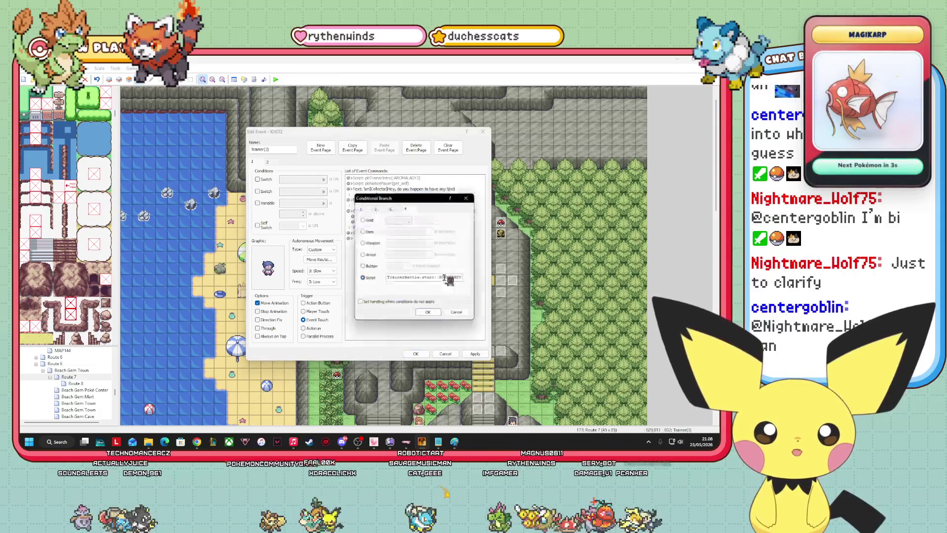
left_click(438, 442)
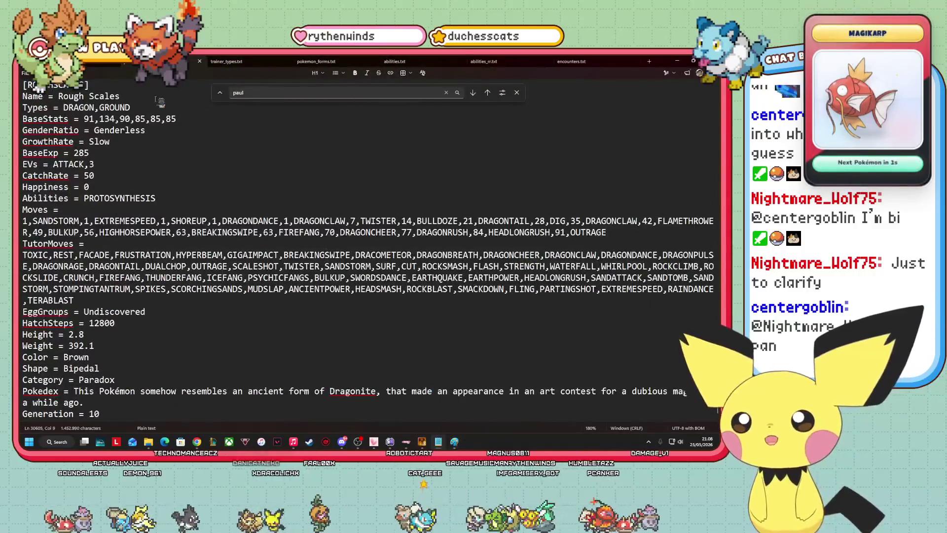
left_click(111, 62)
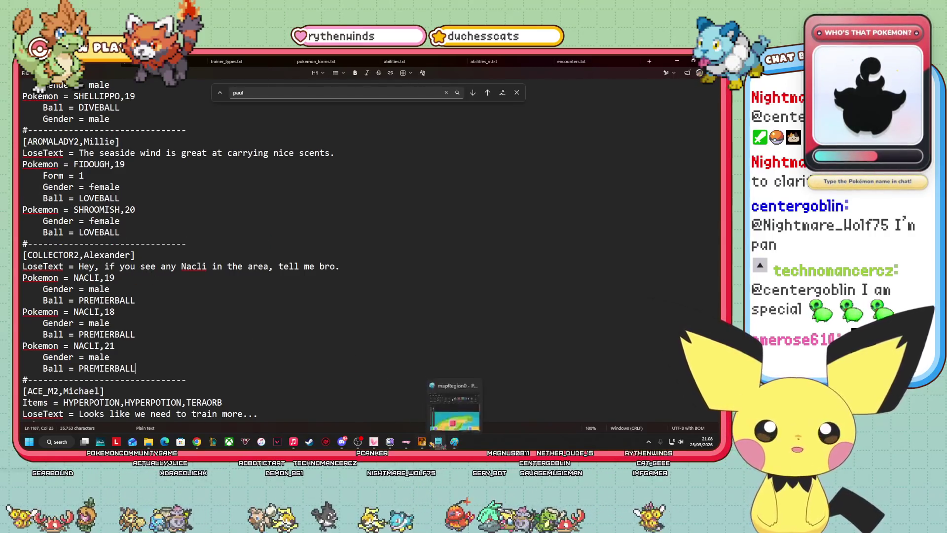
left_click(422, 441)
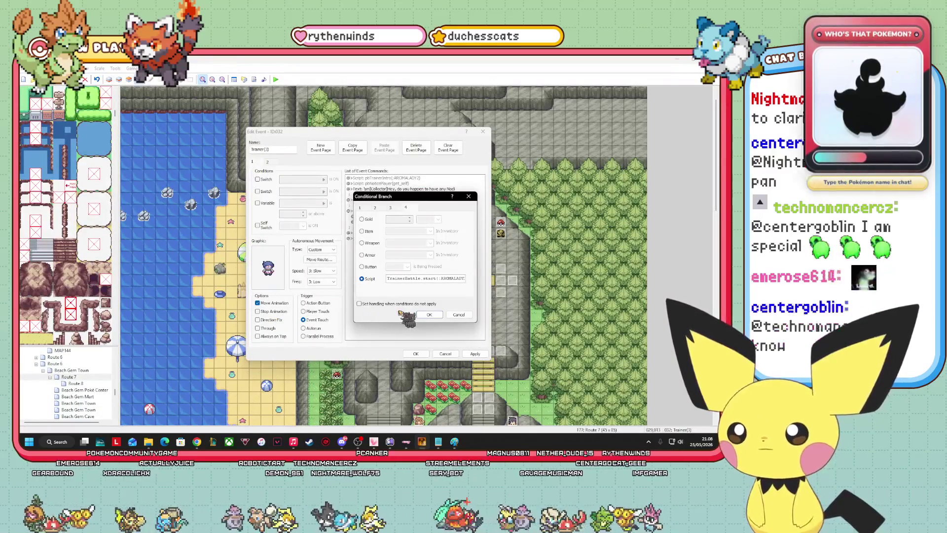
- Change the branch's TrainerBattle.start trainer from AROMALADY2 to COLLECTOR2 and confirm
left_click(465, 279)
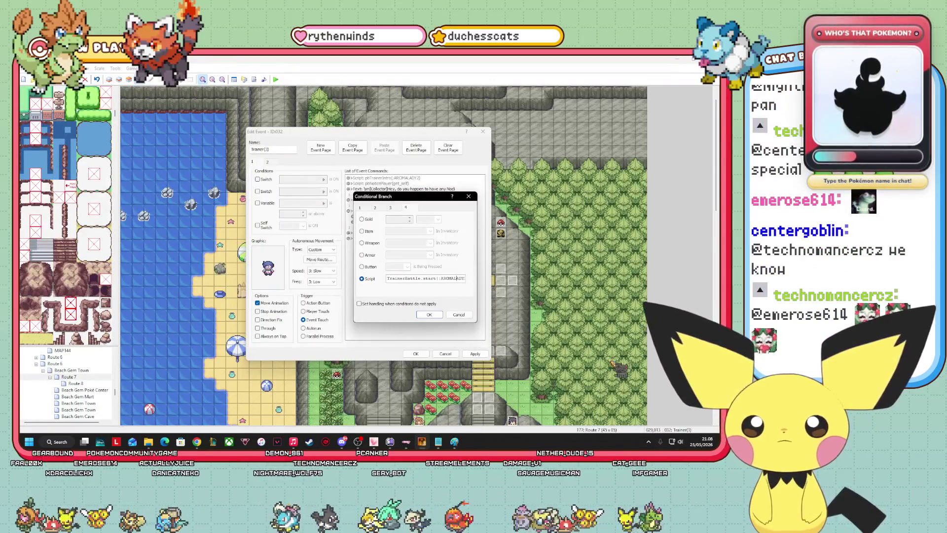
type(", \"Hilli")
key("BackSpace")
key("BackSpace")
key("BackSpace")
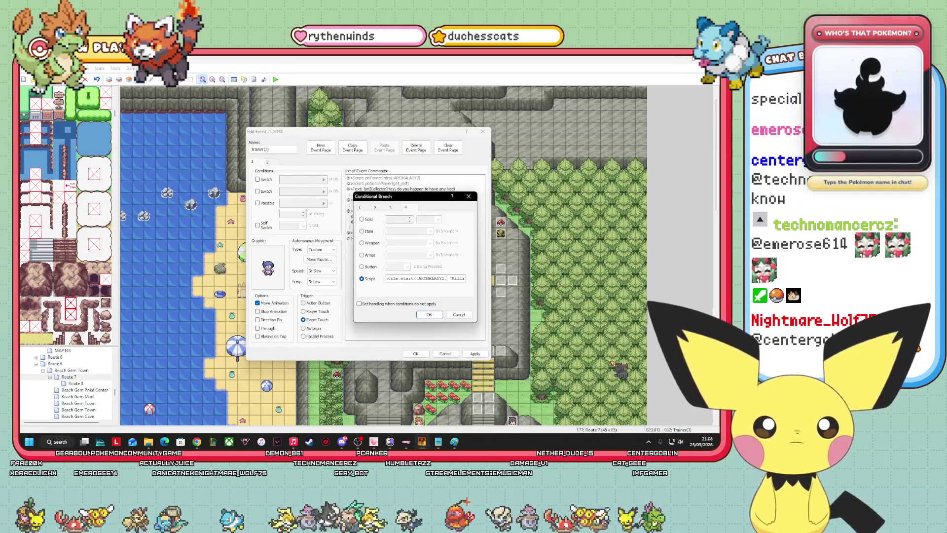
key("BackSpace")
key("BackSpace")
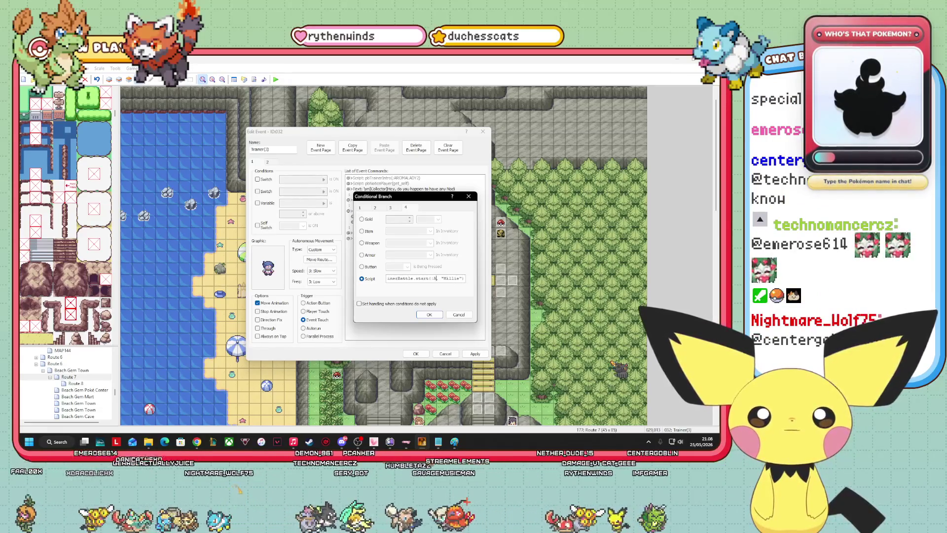
type("tart(:COLLECTOR2, \"Alexander")
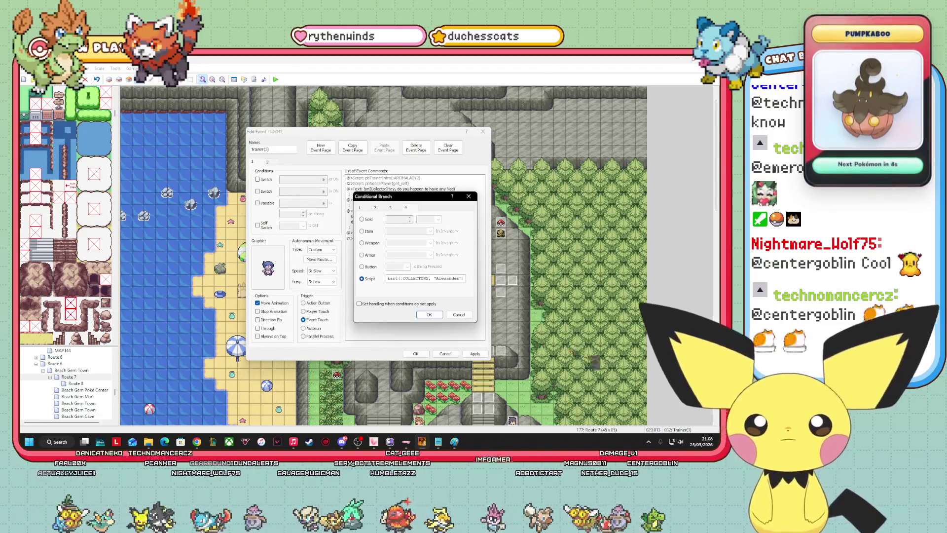
left_click(427, 315)
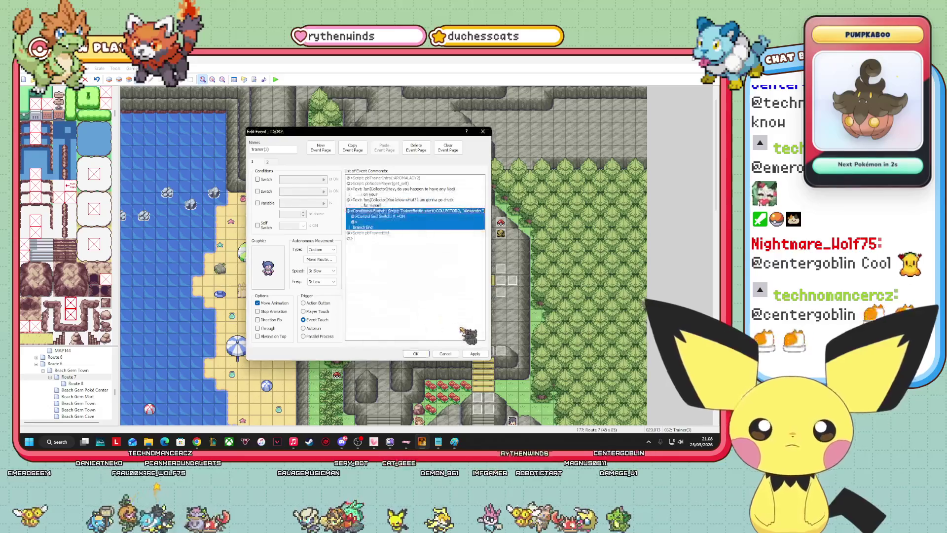
left_click_drag(355, 131, 207, 136)
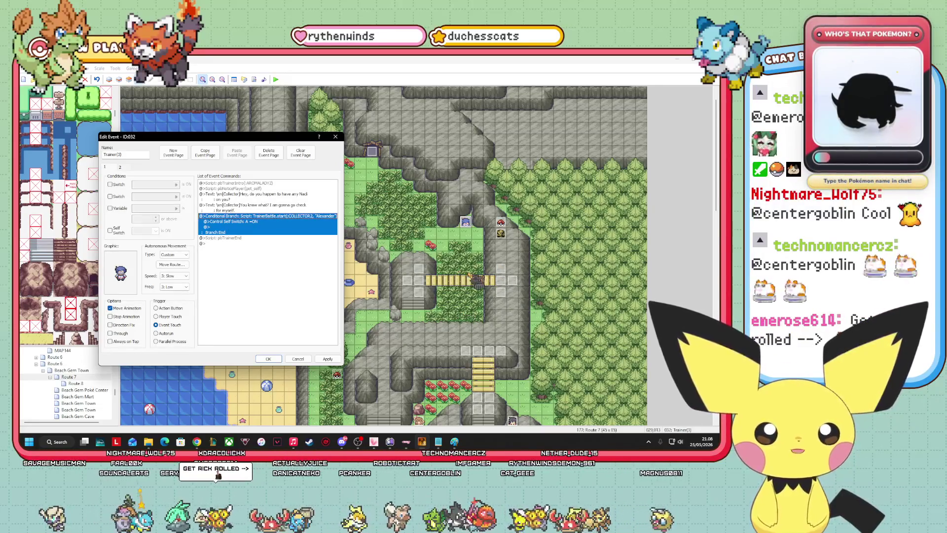
- Set the trainer event's movement type so he stands still
left_click(118, 154)
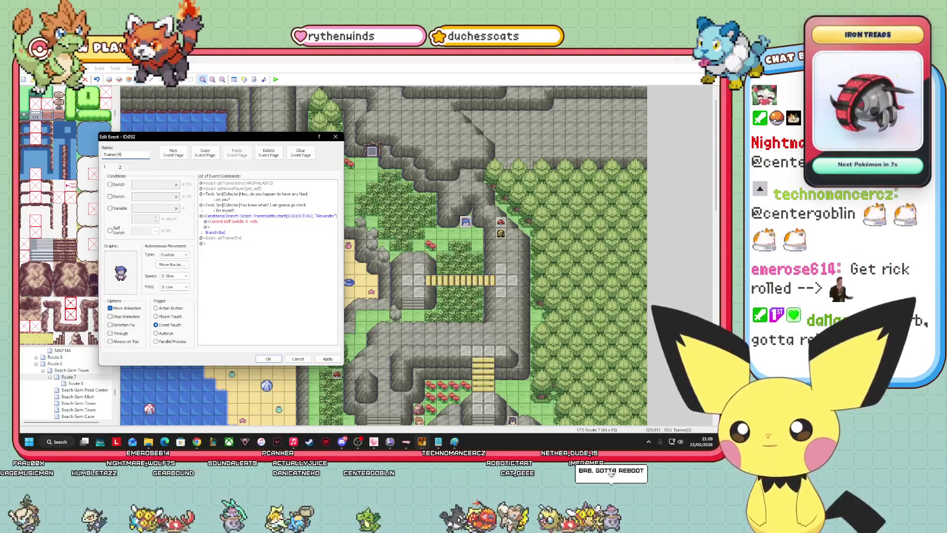
left_click(174, 254)
left_click(166, 261)
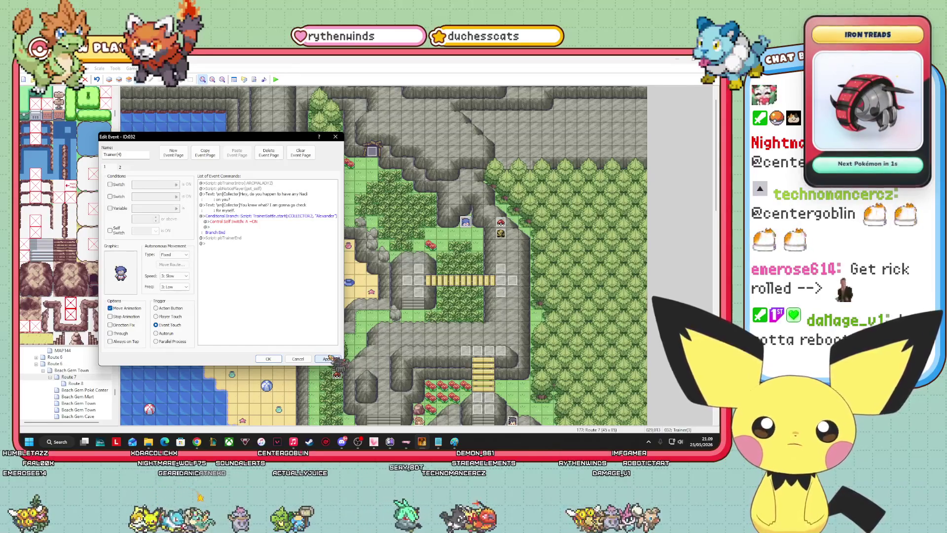
- Replace page 2's Aroma Lady text with the Collector asking to hear about any Nacli, and apply
left_click(120, 168)
left_click(239, 184)
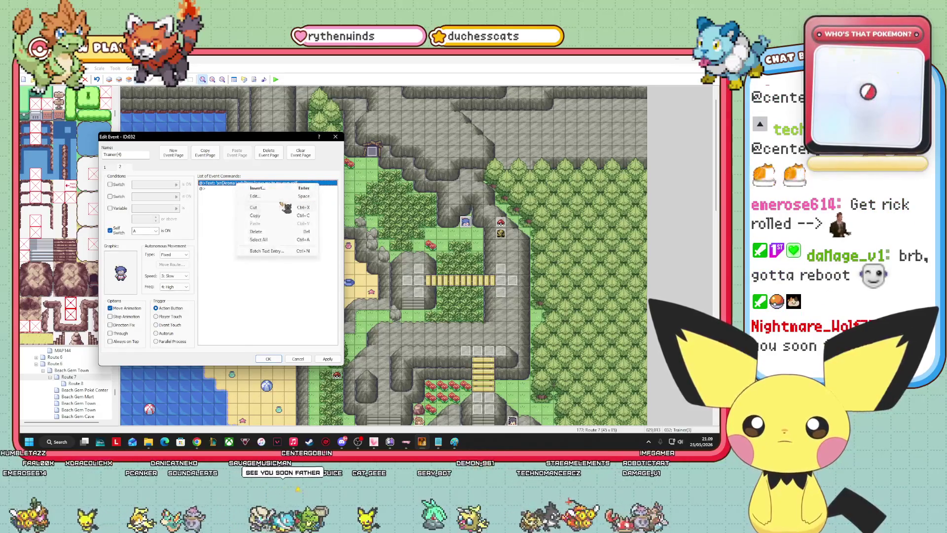
double_click(239, 183)
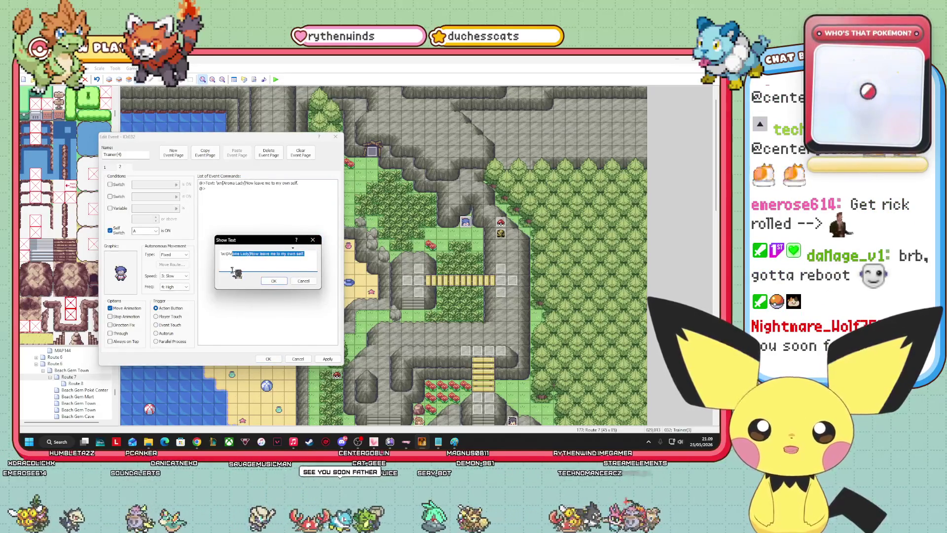
left_click_drag(250, 270, 228, 271)
key("BackSpace")
type("Collector]Hey, tell me if you find any Nacli.")
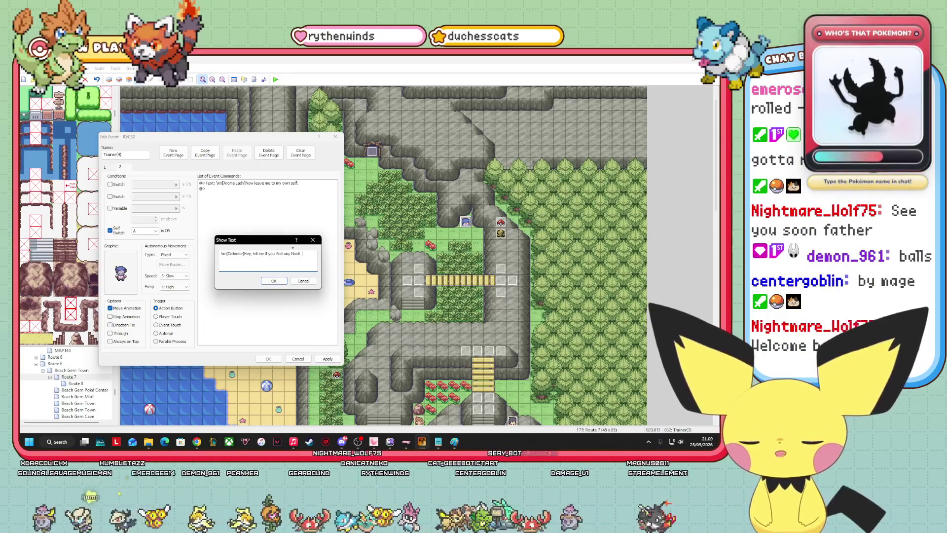
type("not, f")
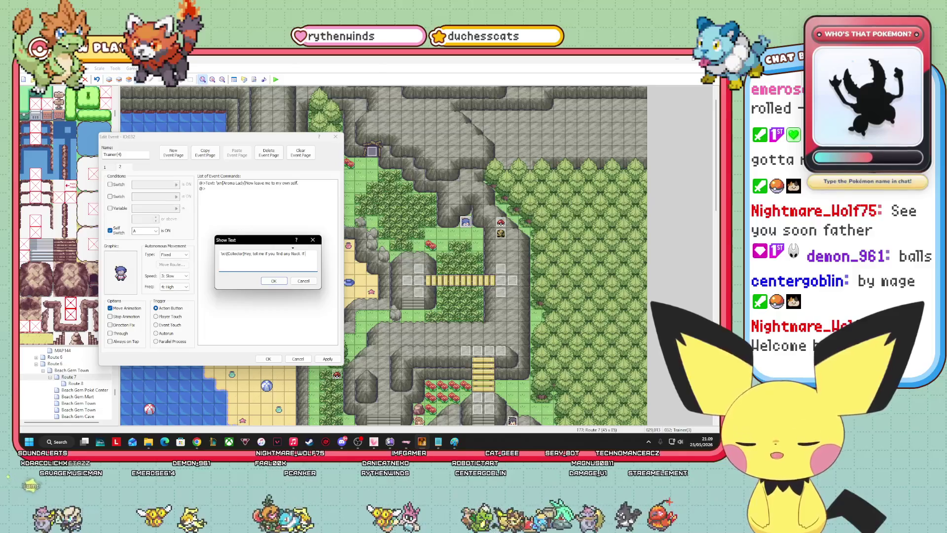
type("m not interested")
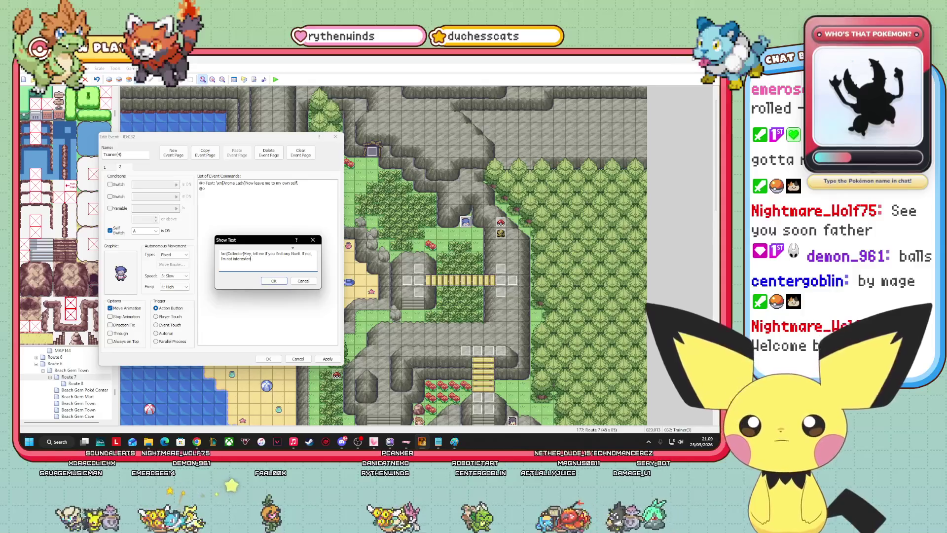
type(".")
left_click(277, 280)
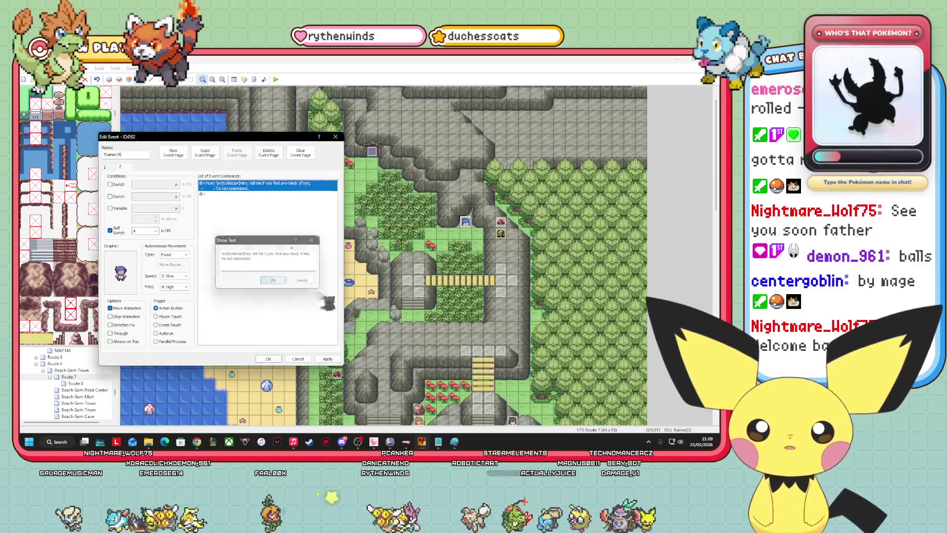
left_click(339, 359)
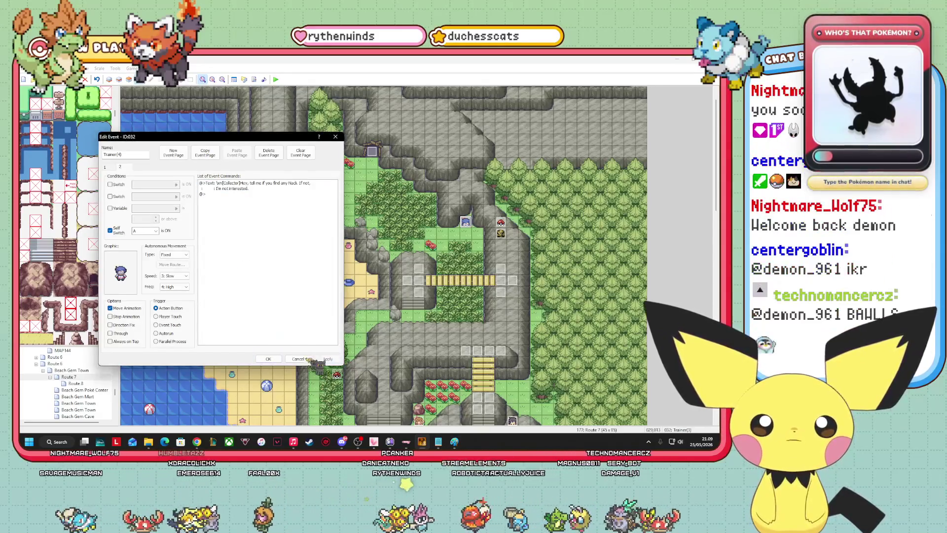
left_click(270, 358)
- Add 'Shiny = true' under the level 21 Nacli's Ball line in trainers.txt and save
left_click(438, 441)
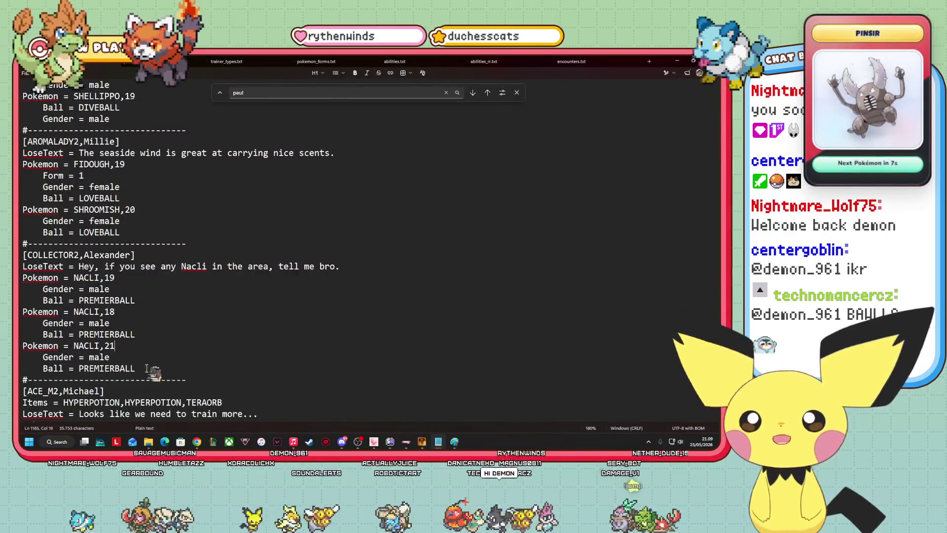
left_click(130, 347)
left_click_drag(135, 362, 148, 369)
key("Left")
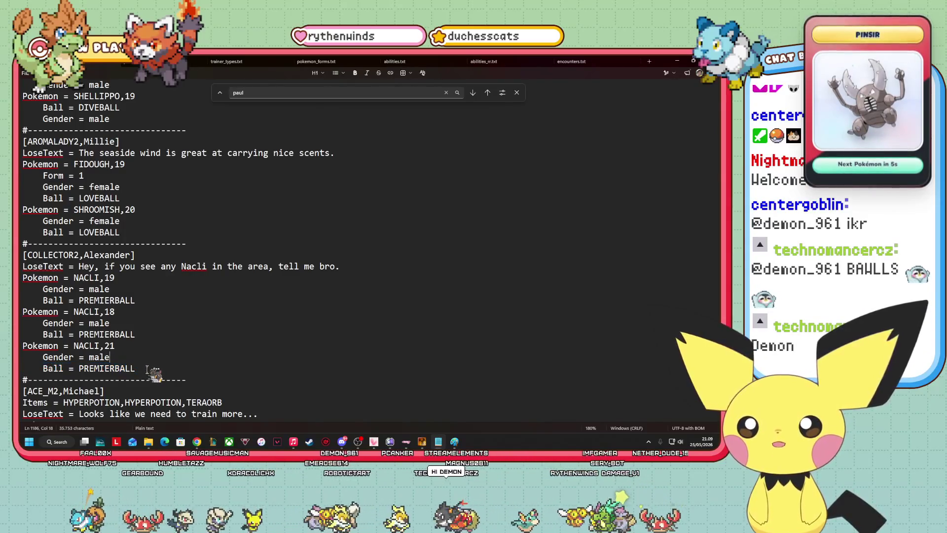
key("Return")
type("Sh")
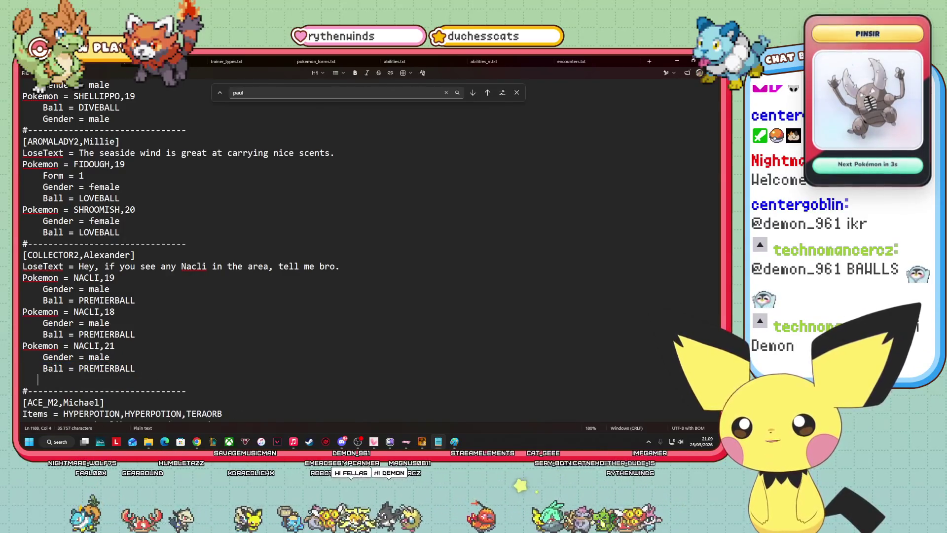
type("iny = true")
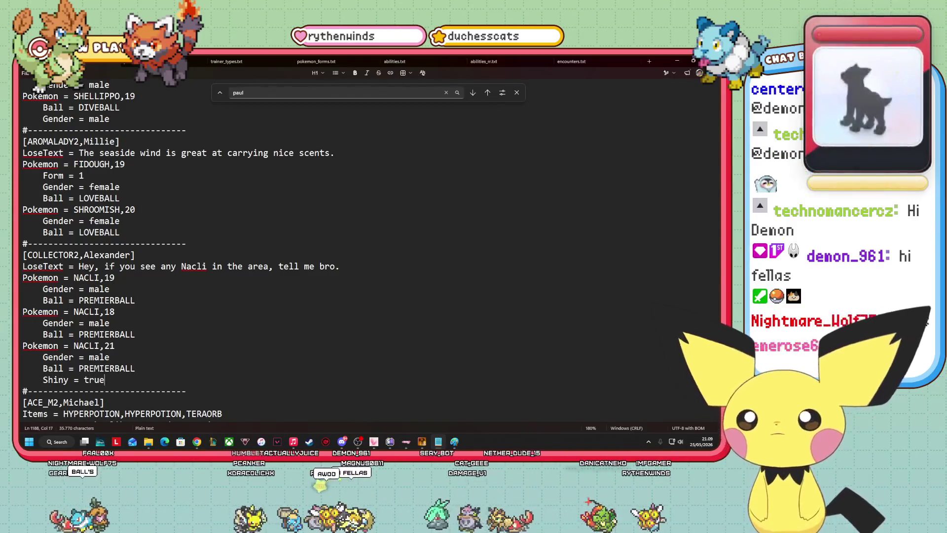
left_click(25, 73)
left_click(49, 147)
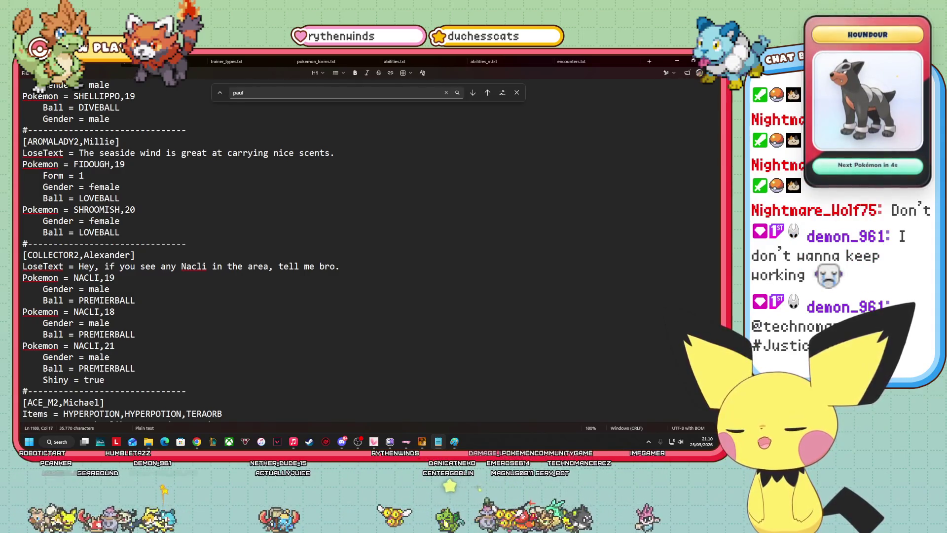
left_click(212, 267)
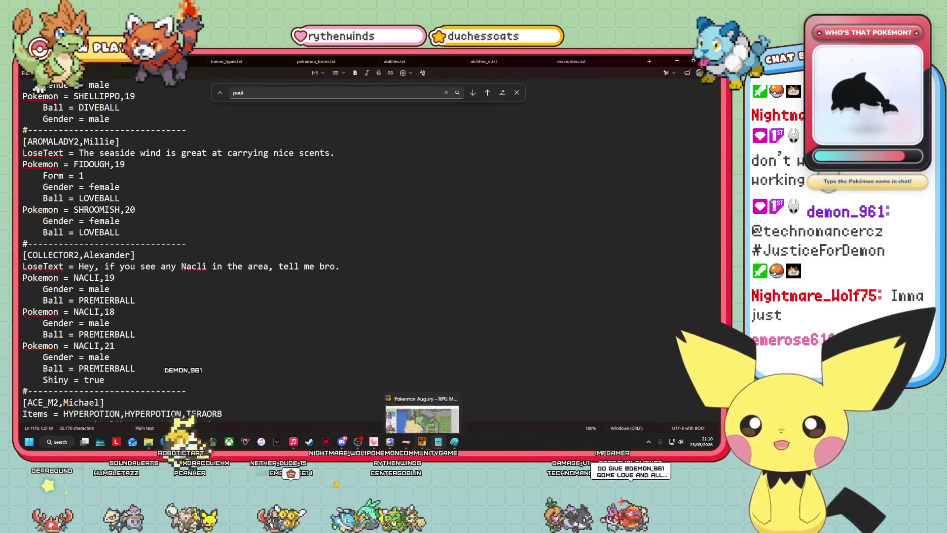
key("alt+Tab")
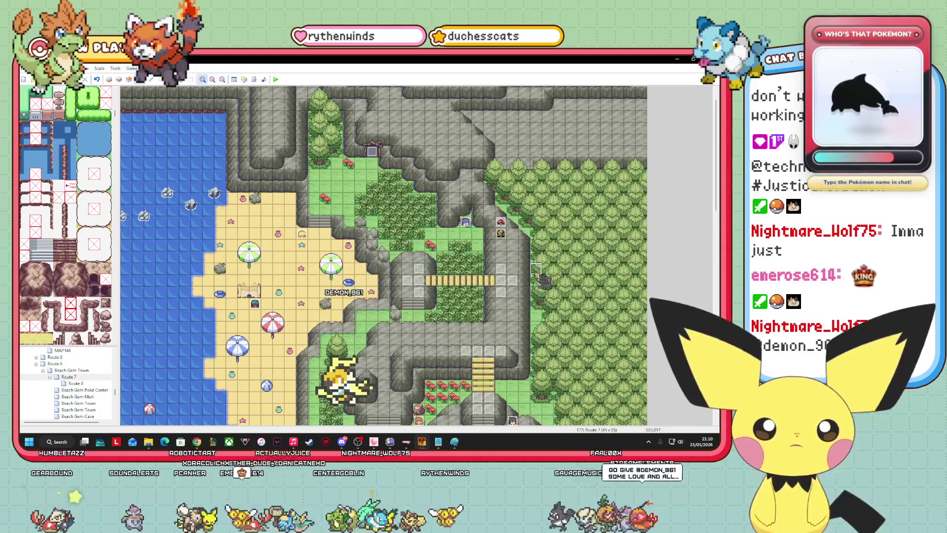
- Scroll the Route 7 map and launch a playtest with F12
mouse_move(715, 205)
left_mouse_down()
mouse_move(714, 256)
mouse_move(680, 285)
mouse_move(680, 190)
mouse_move(680, 207)
left_mouse_up()
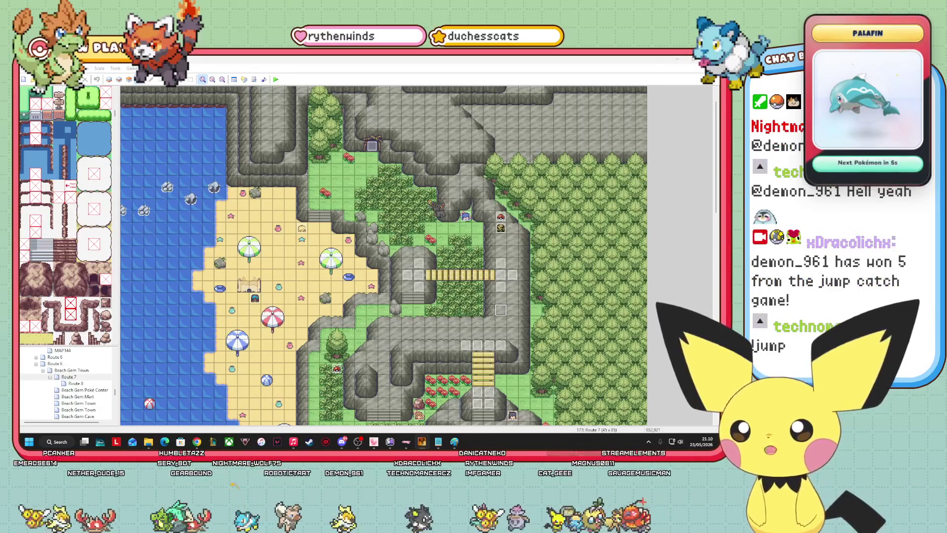
key("F12")
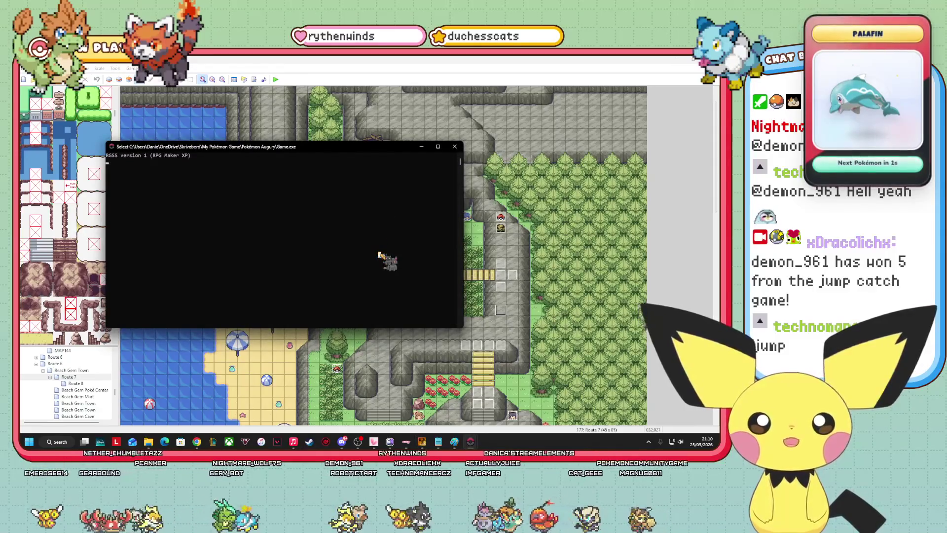
- Force-close the Not Responding game window via 'Close the program', then relaunch the playtest with F12
mouse_move(470, 441)
mouse_move(510, 405)
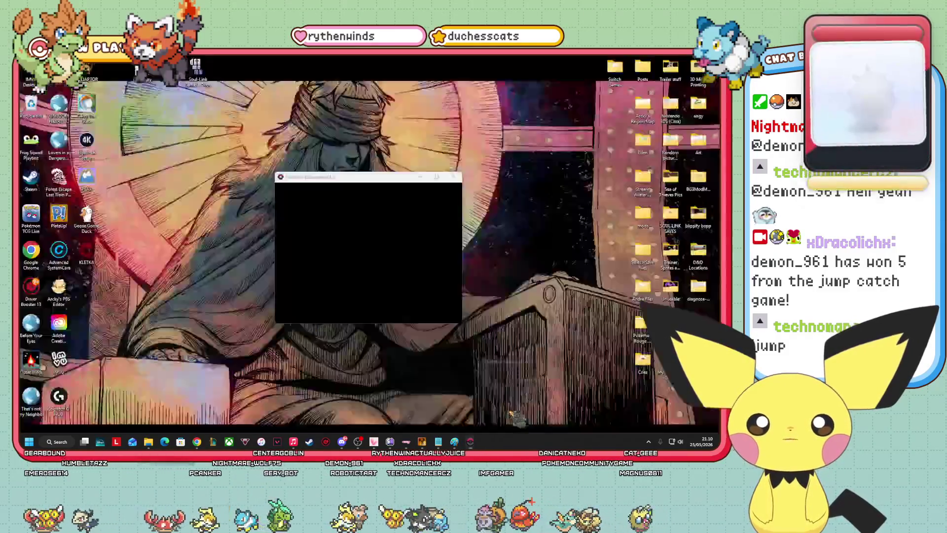
left_click(511, 404)
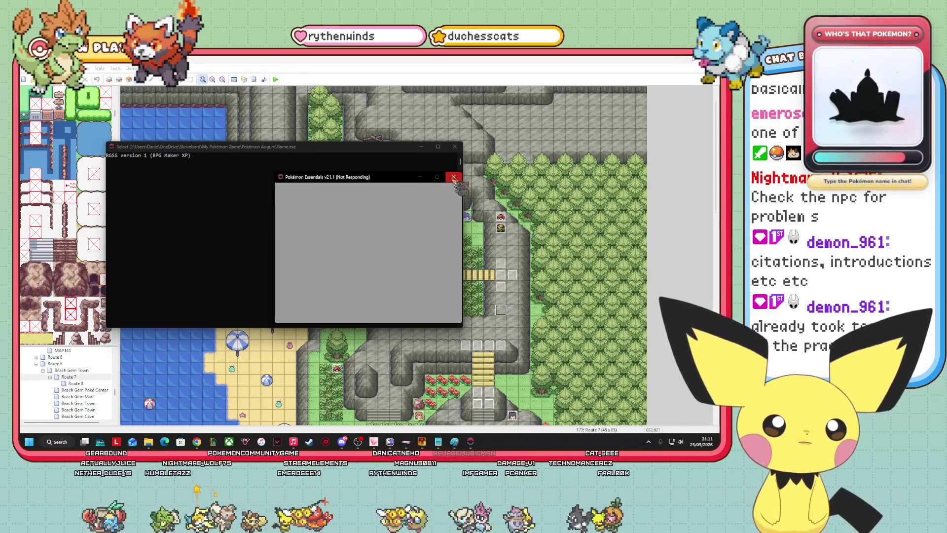
left_click(454, 177)
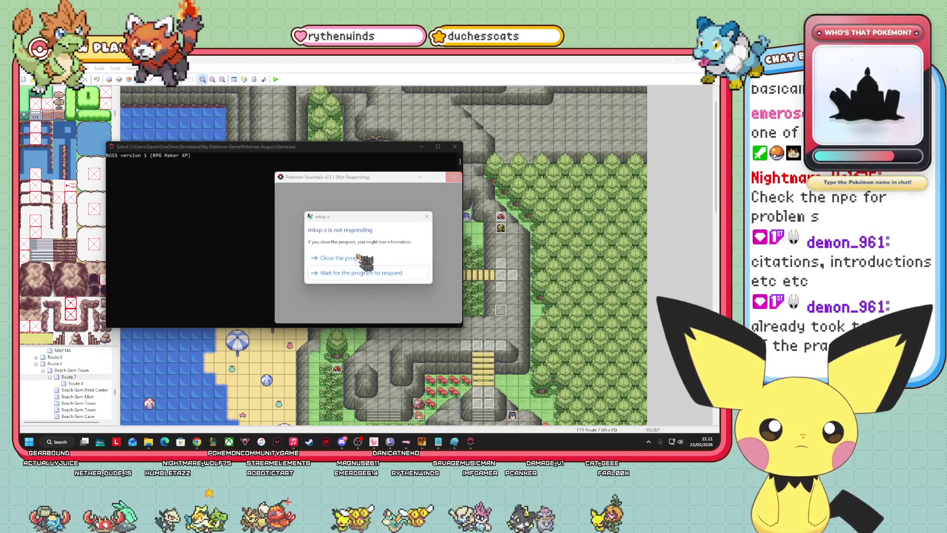
left_click(365, 258)
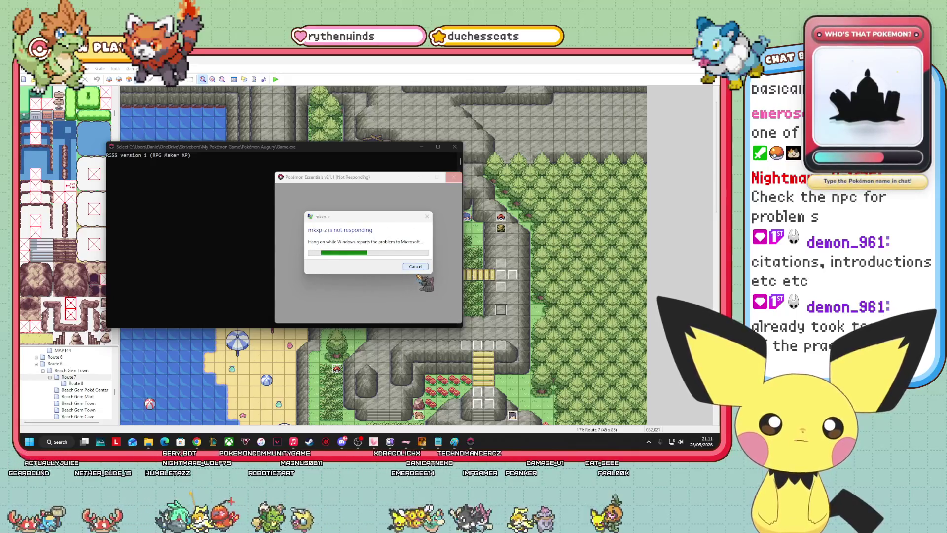
left_click(412, 267)
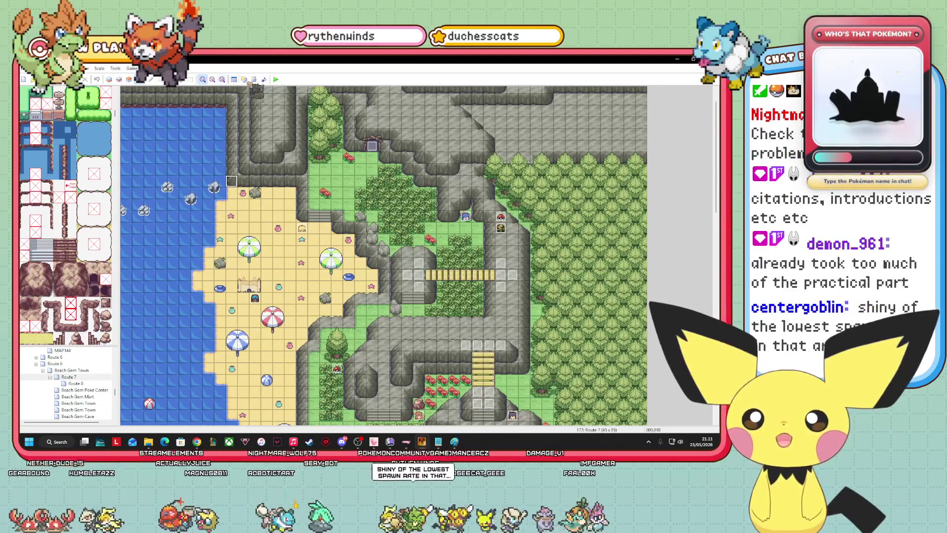
mouse_move(196, 442)
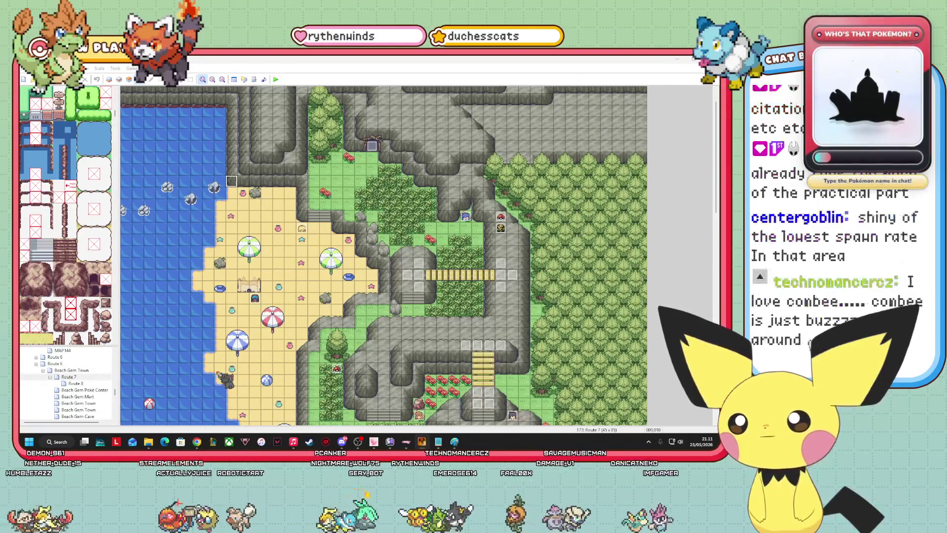
key("F12")
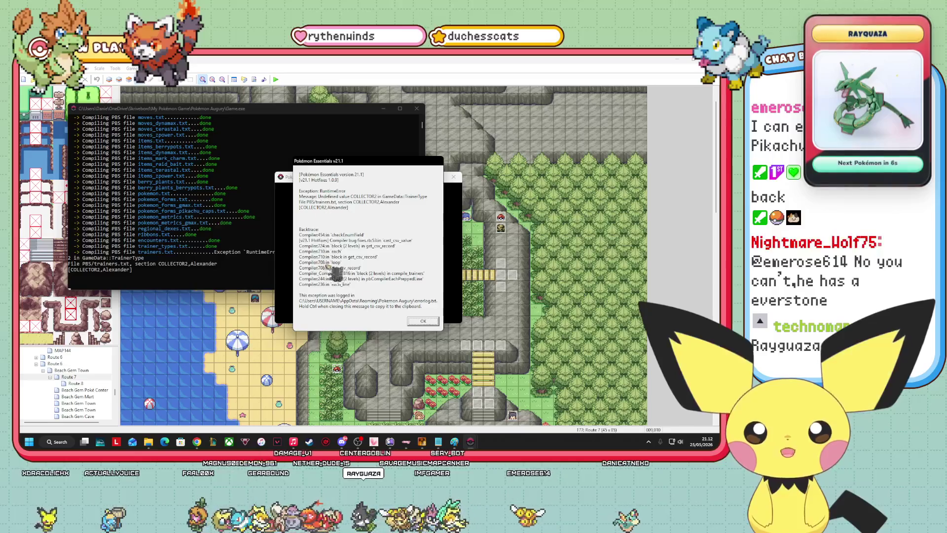
- Dismiss the COLLECTOR2 RuntimeError and bring trainers.txt back up in Notepad
key("Return")
left_click(470, 441)
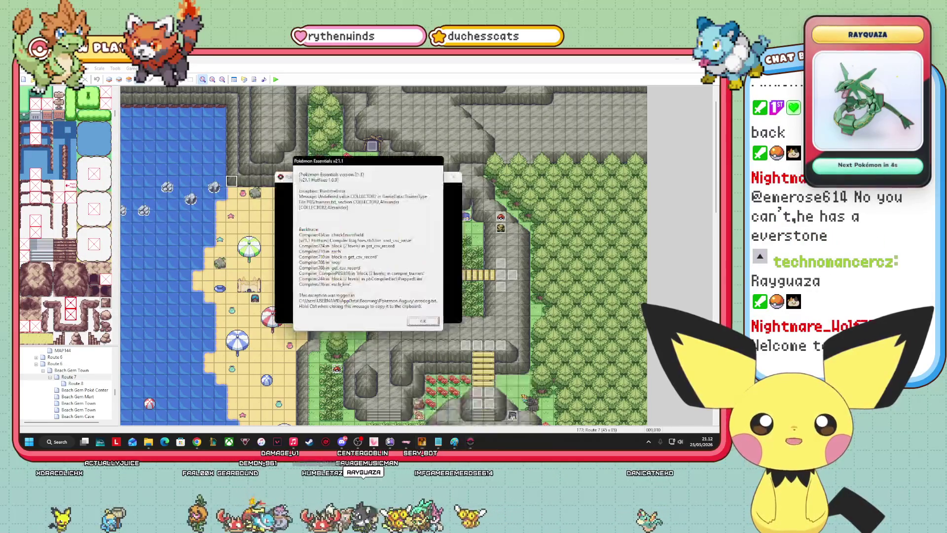
mouse_move(454, 441)
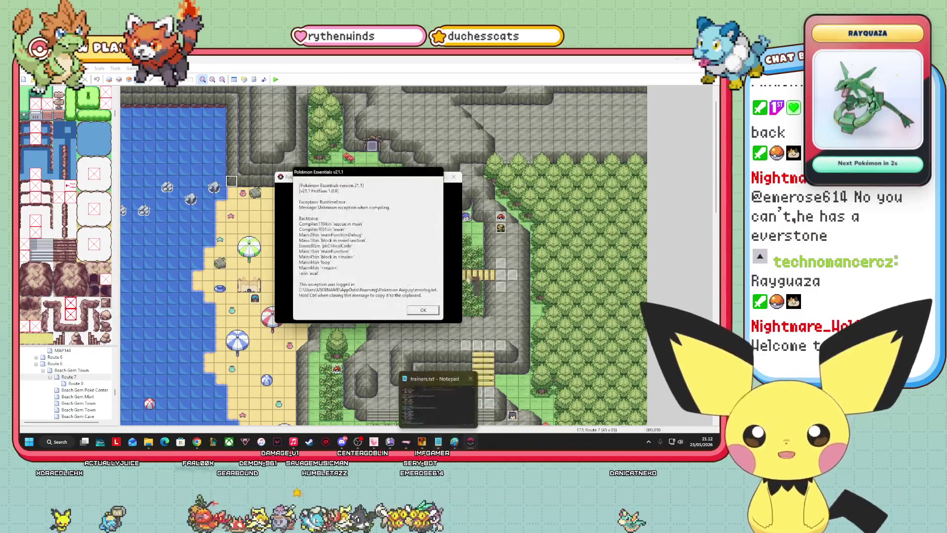
left_click(438, 441)
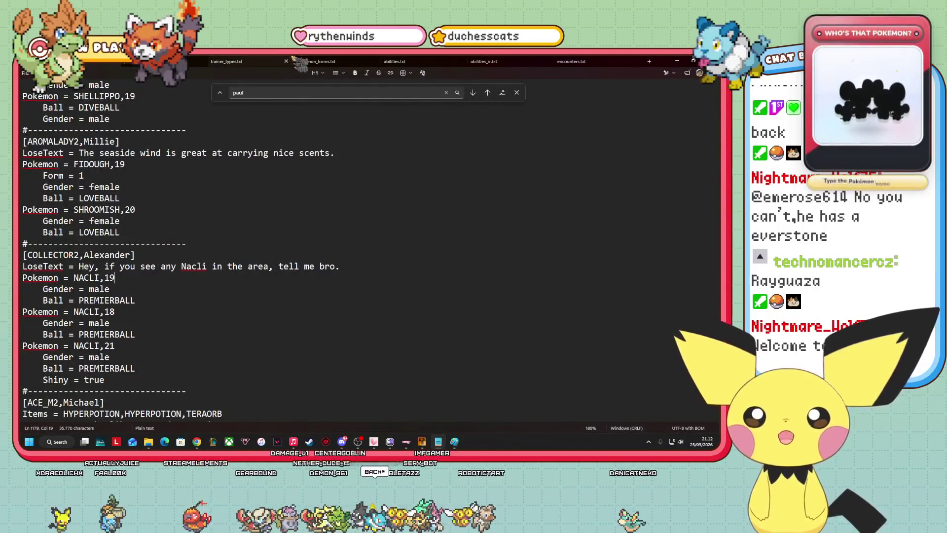
- Open trainer_types.txt and copy the LORD trainer type entry
left_click(237, 61)
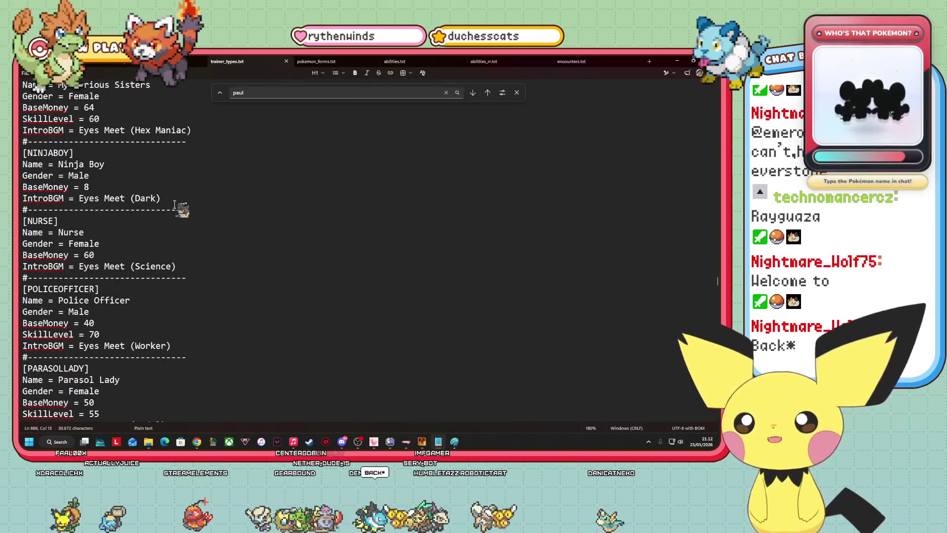
scroll(184, 232, "up", 3)
scroll(148, 301, "up", 7)
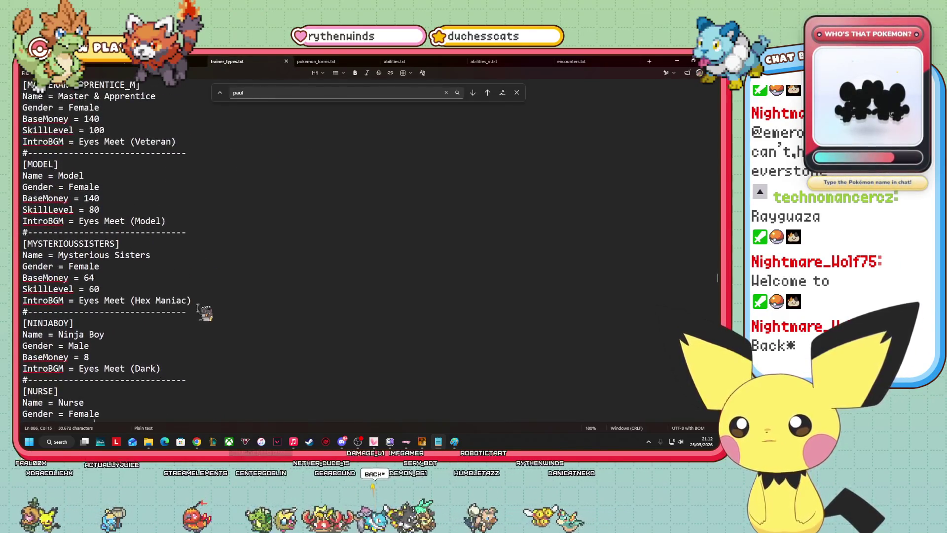
scroll(191, 291, "up", 7)
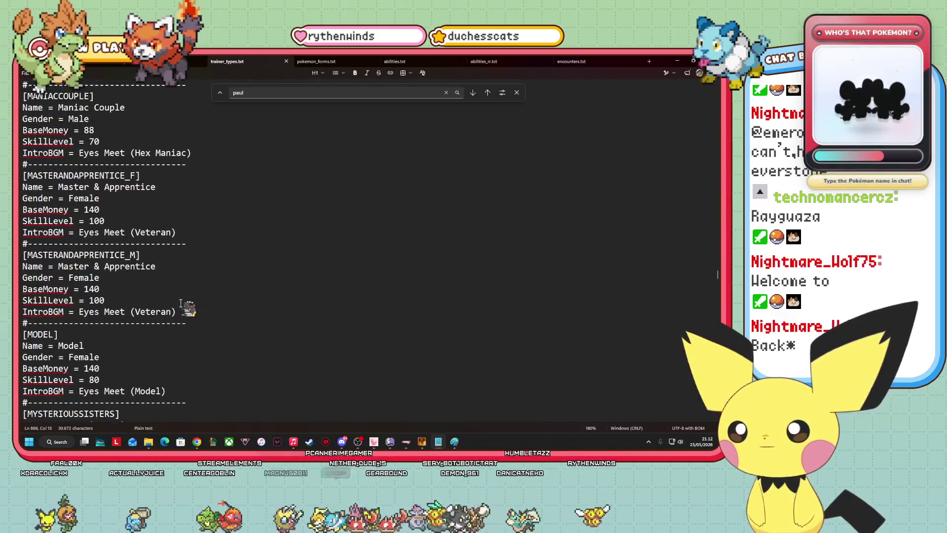
scroll(196, 311, "up", 2)
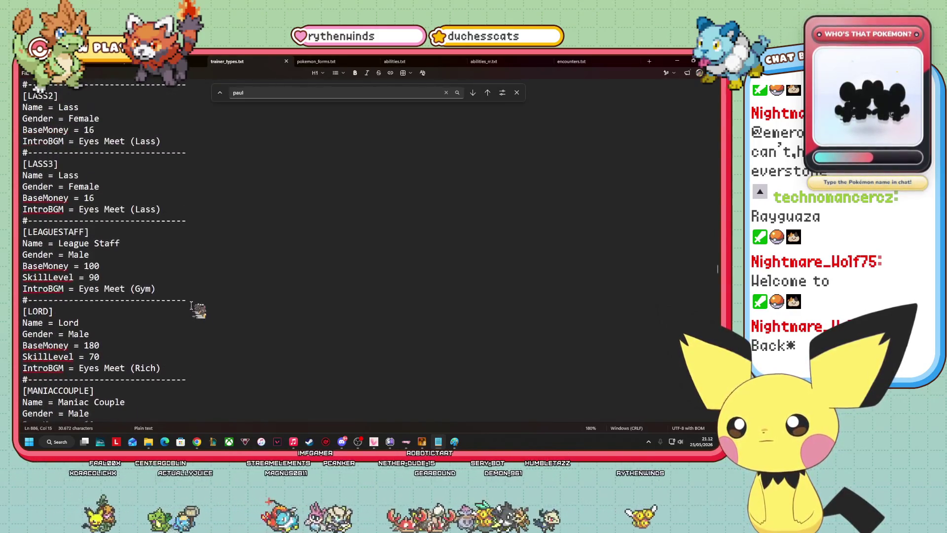
scroll(195, 308, "up", 1)
scroll(192, 306, "down", 1)
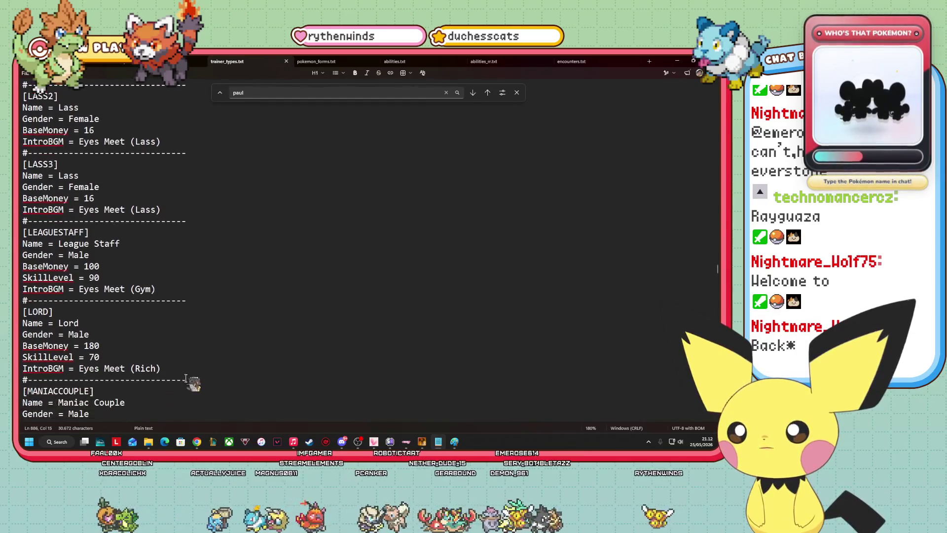
left_click_drag(178, 371, 55, 321)
right_click(44, 323)
left_click(205, 359)
left_click_drag(162, 372, 43, 301)
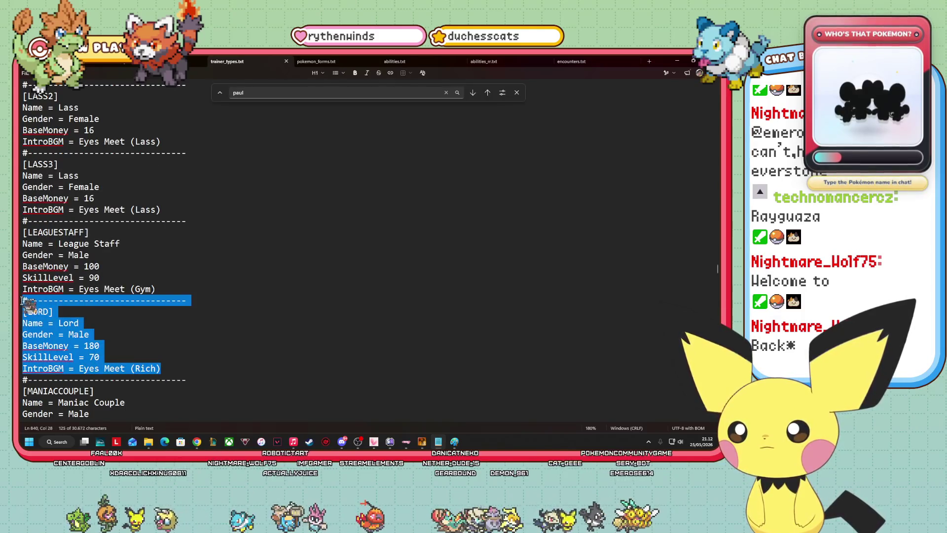
right_click(43, 301)
left_click(78, 155)
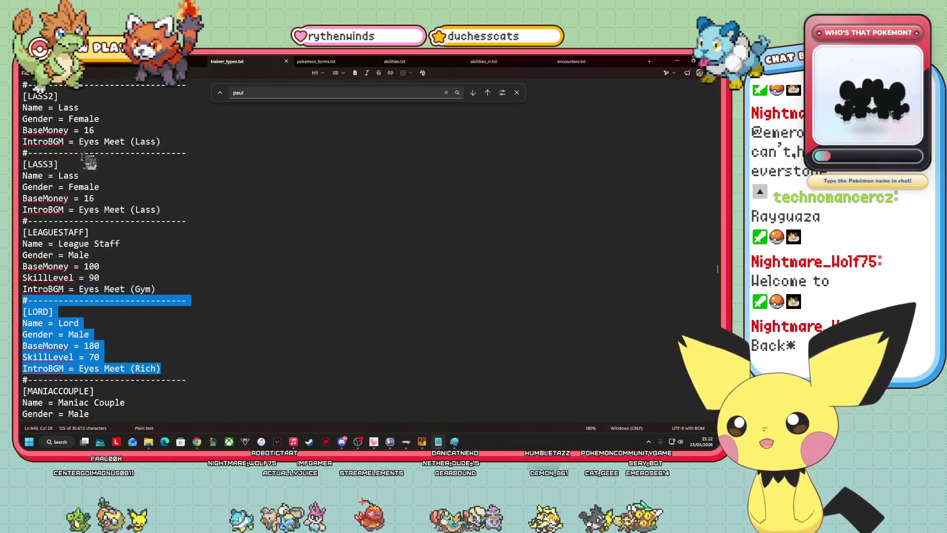
- Duplicate the [COLLECTOR] block below itself and rename the copy's header to [COLLECTOR2]
scroll(113, 246, "up", 20)
scroll(128, 262, "up", 10)
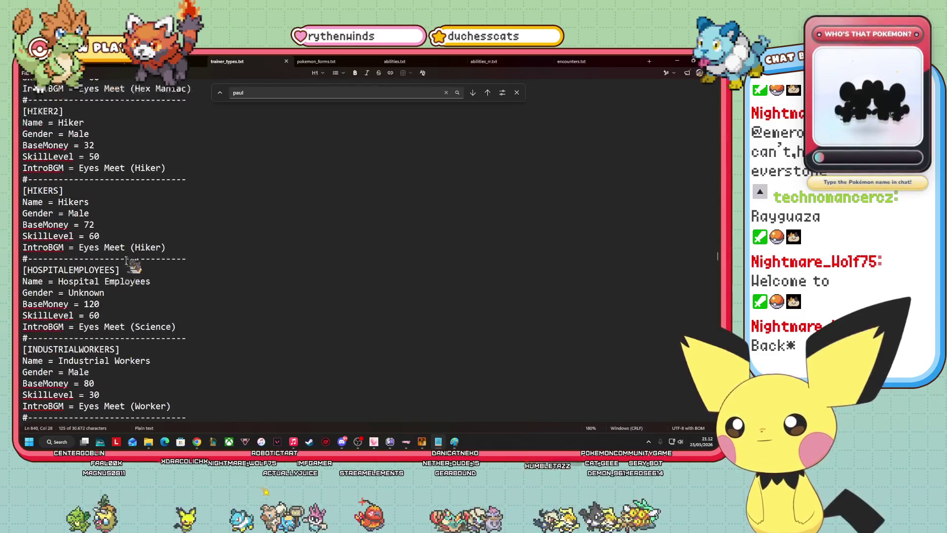
scroll(127, 261, "up", 10)
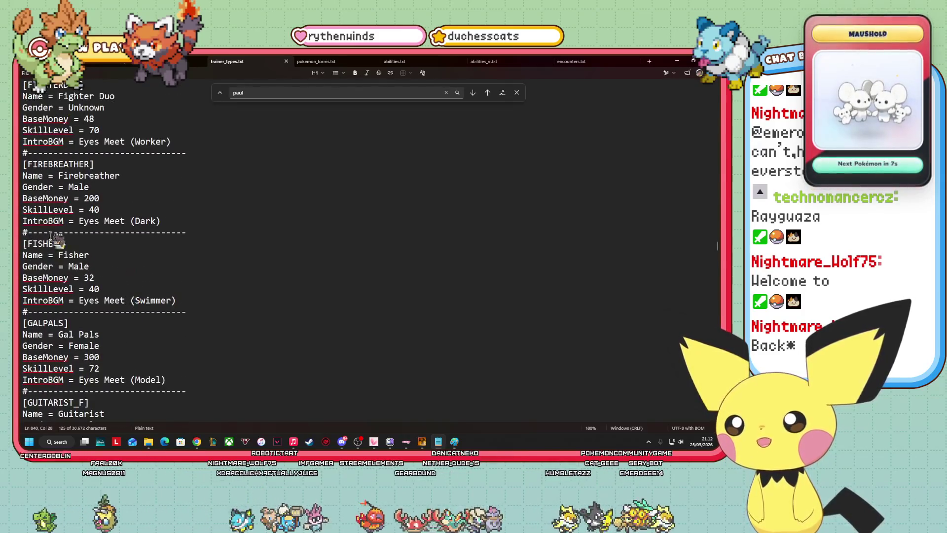
scroll(98, 255, "up", 6)
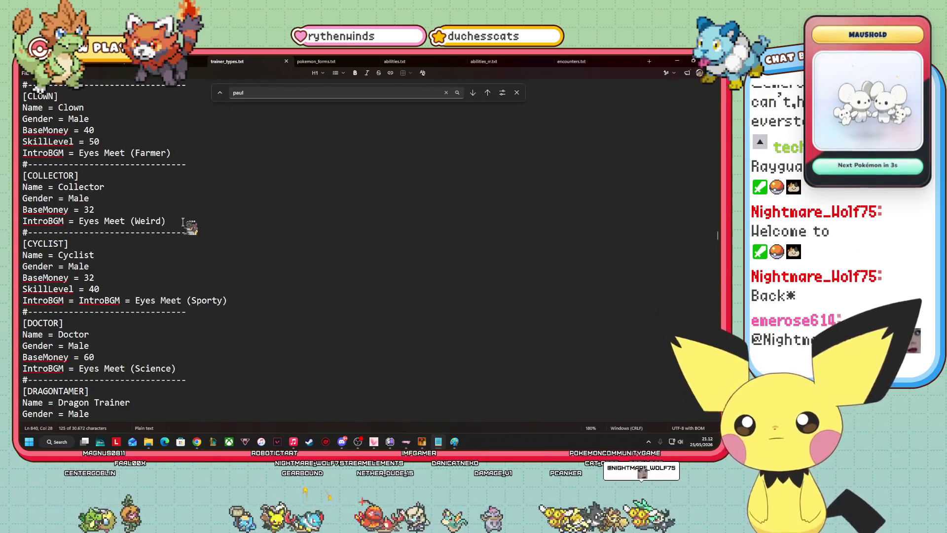
mouse_move(166, 221)
left_mouse_down()
mouse_move(30, 179)
mouse_move(52, 170)
left_mouse_up()
right_click(64, 176)
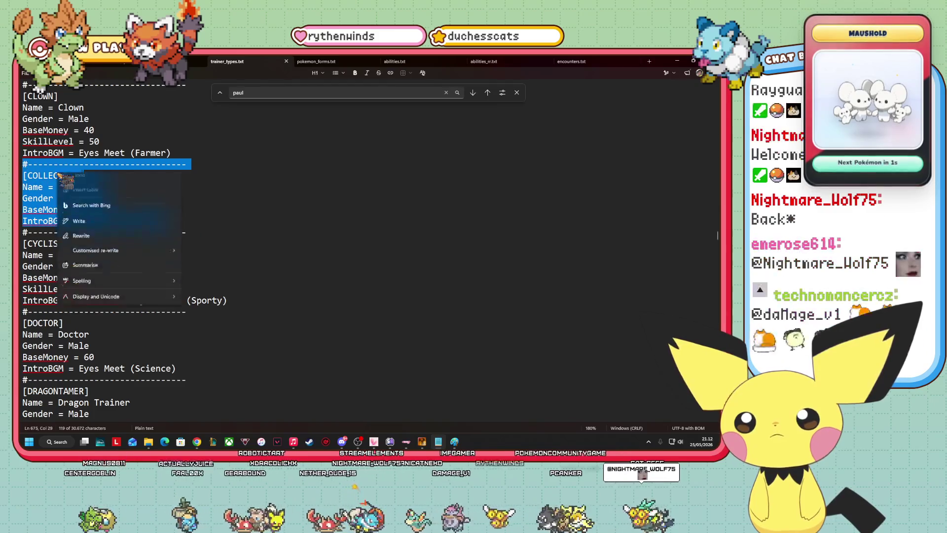
left_click(99, 190)
left_click(170, 221)
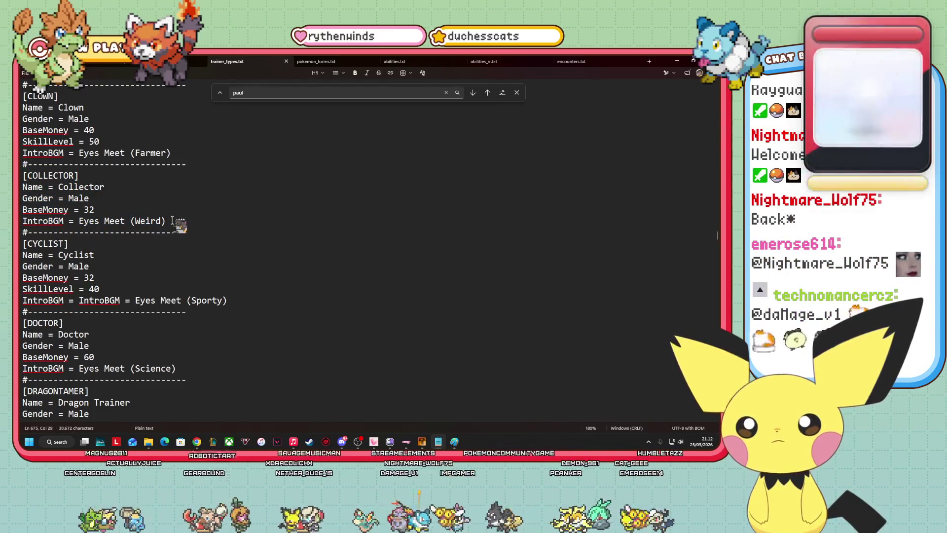
key("Return")
key("ctrl+v")
left_click(79, 244)
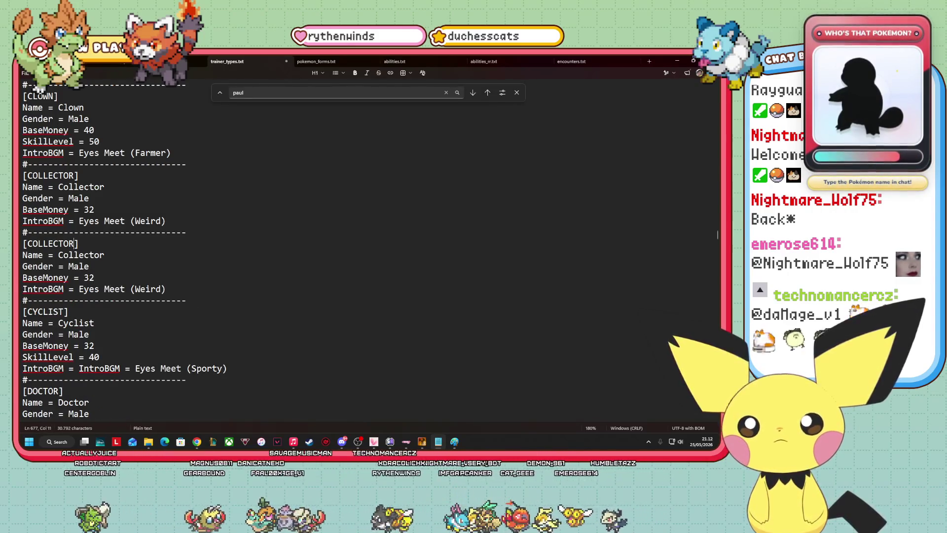
type("2")
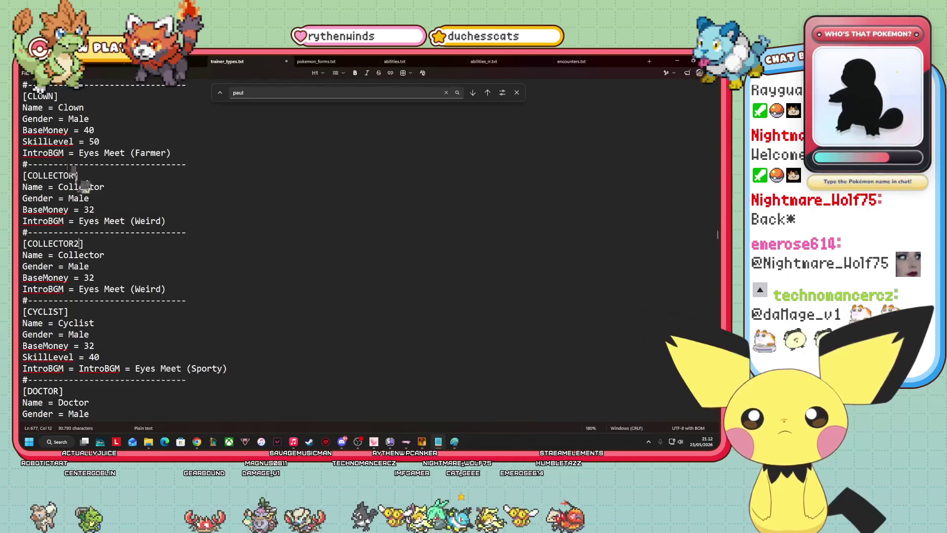
- Save trainer_types.txt and return to the RPG Maker XP map editor
left_click(24, 73)
left_click(47, 143)
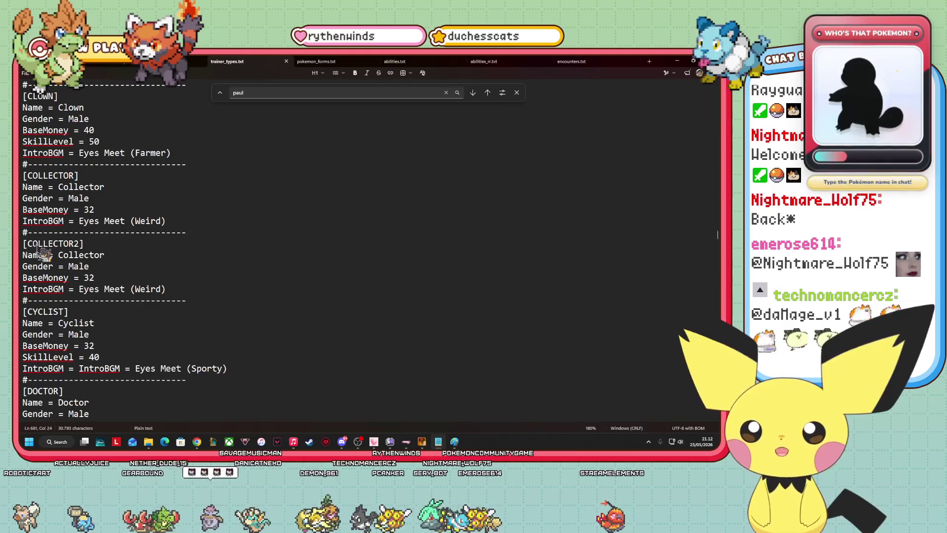
left_click(422, 442)
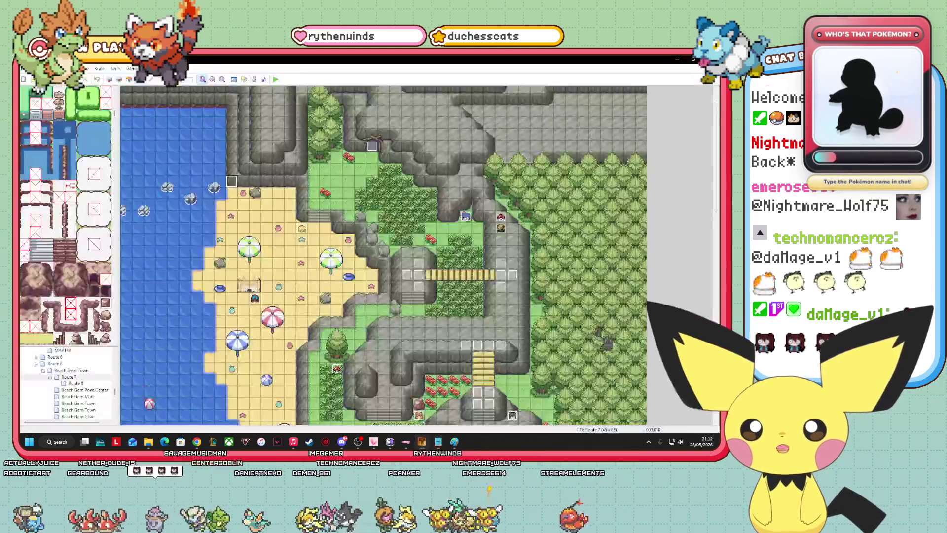
- Change the Route 7 trainer event's intro script to pbTrainerIntro(:COLLECTOR2) and start a playtest
right_click(465, 217)
left_click(476, 223)
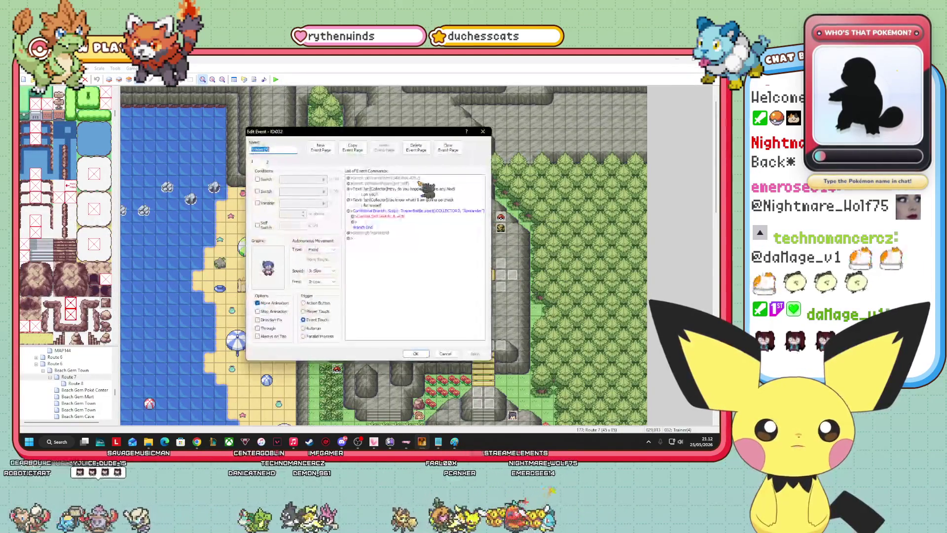
right_click(415, 181)
left_click(456, 195)
type("pbTrainerIntro(:COLLECTOR)")
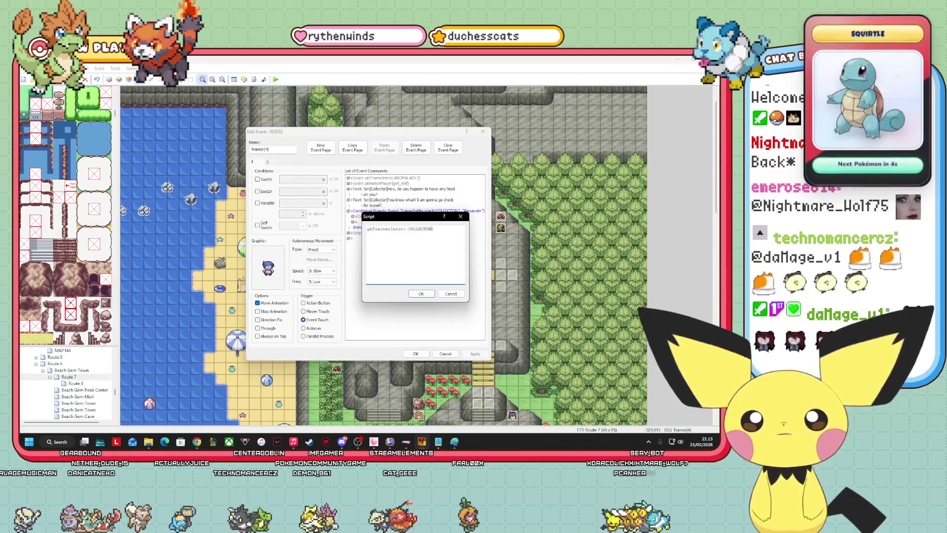
left_click(421, 293)
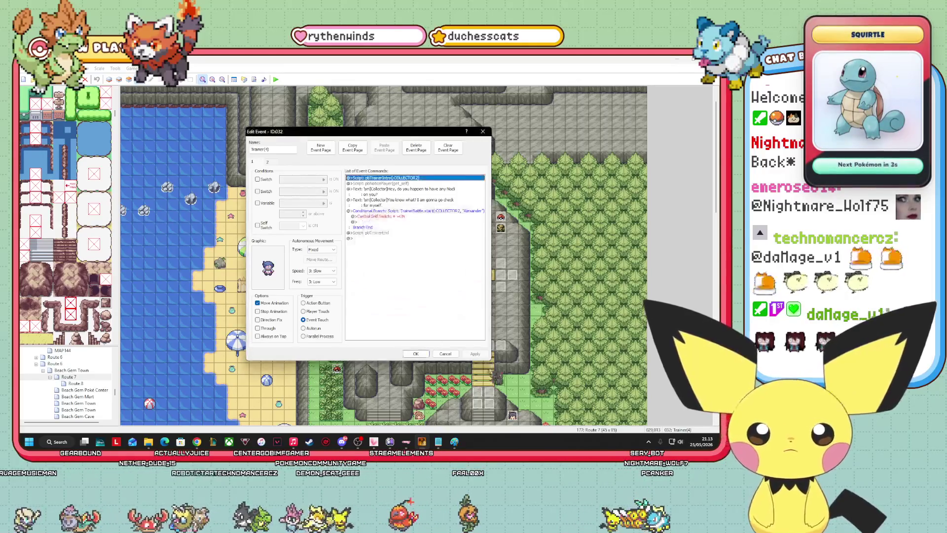
left_click(423, 353)
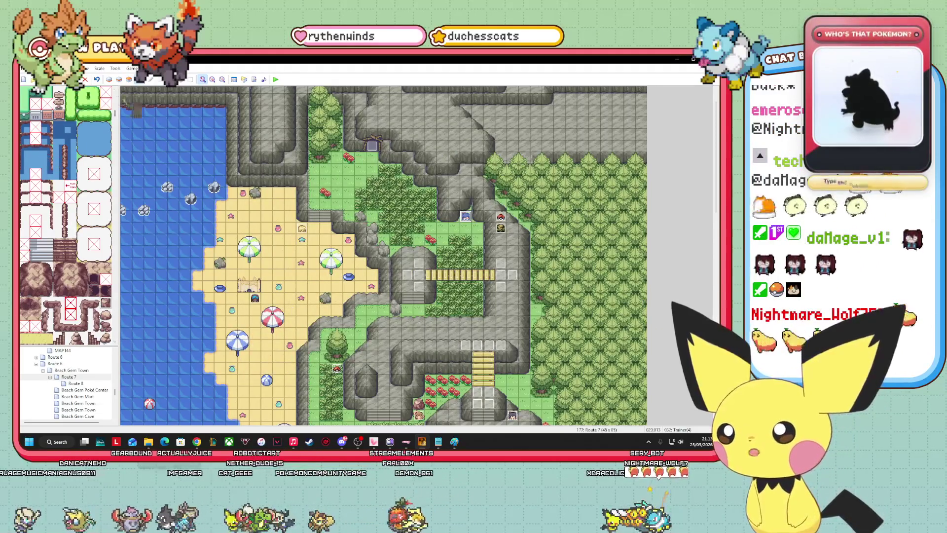
left_click(275, 80)
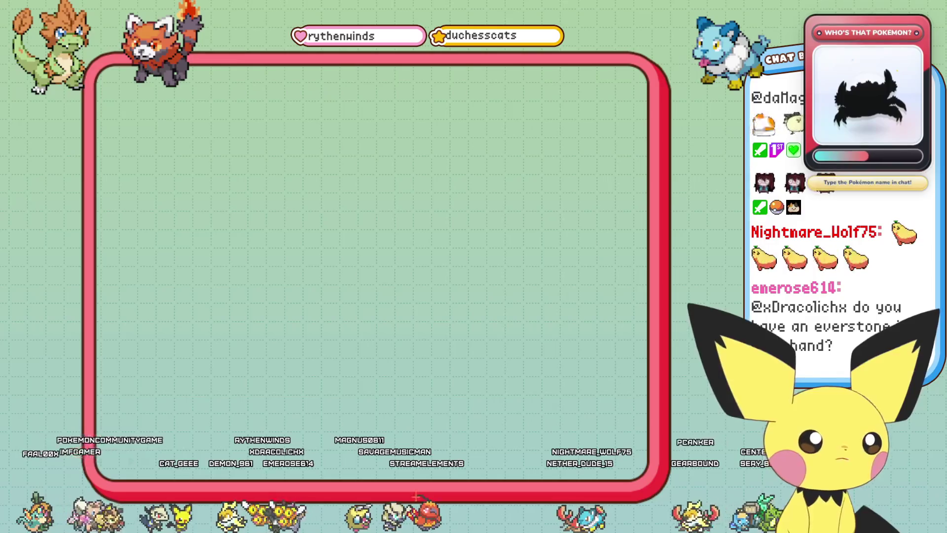
- Continue the Route 7 save and walk north up the beach past the sand castle
key("Return")
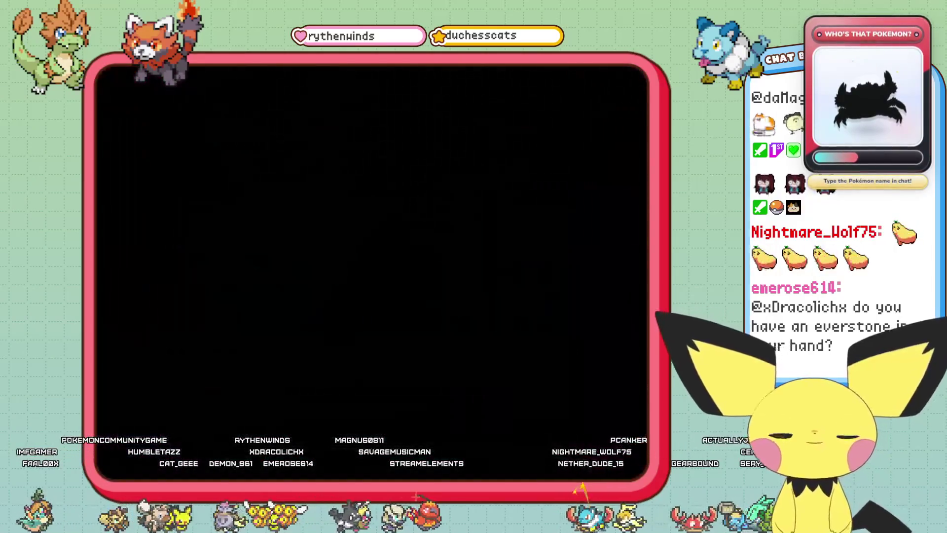
key("Left")
key("Left")
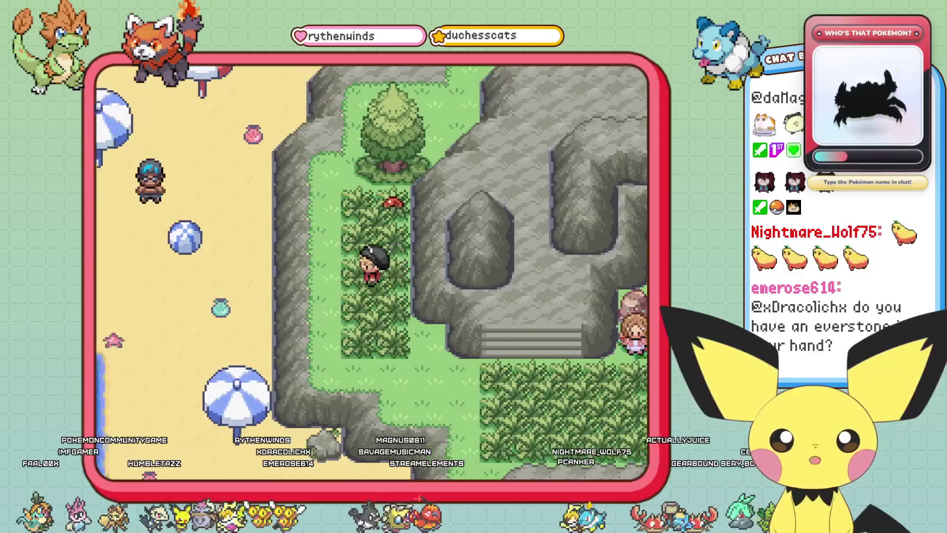
key("Up")
key("Up")
key("Up")
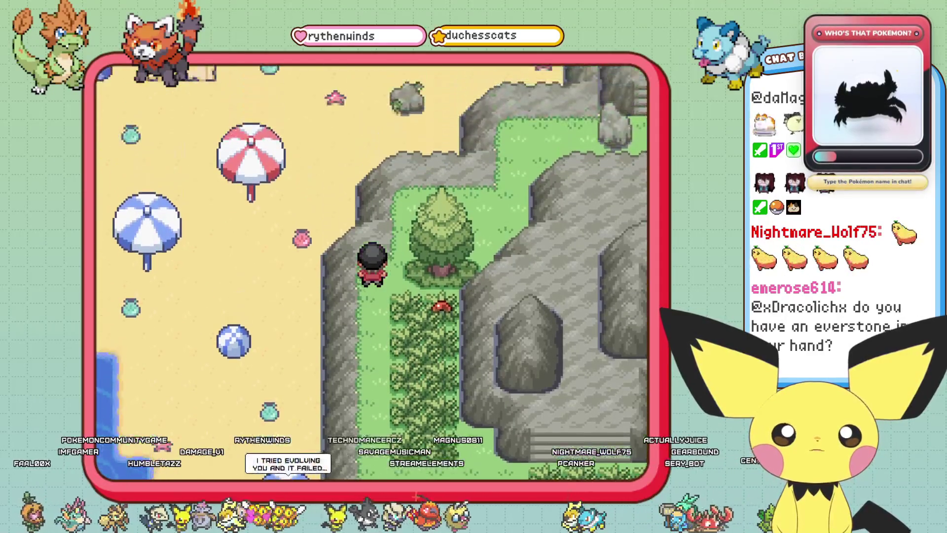
key("Up")
key("Up")
key("Up")
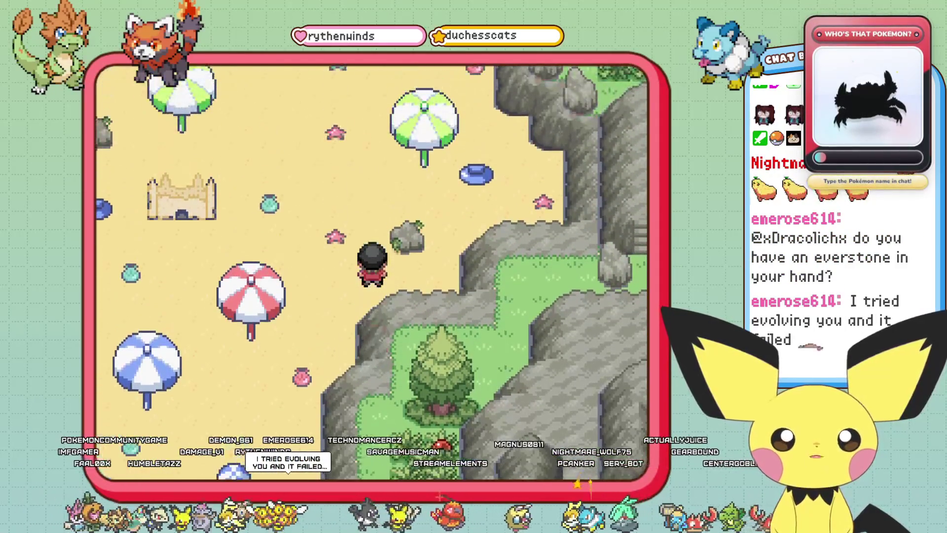
- Climb the rocky path, come back down the stone stairs, and accept the Swimmer's challenge
key("Right")
key("Up")
key("Up")
key("Up")
key("Right")
key("Right")
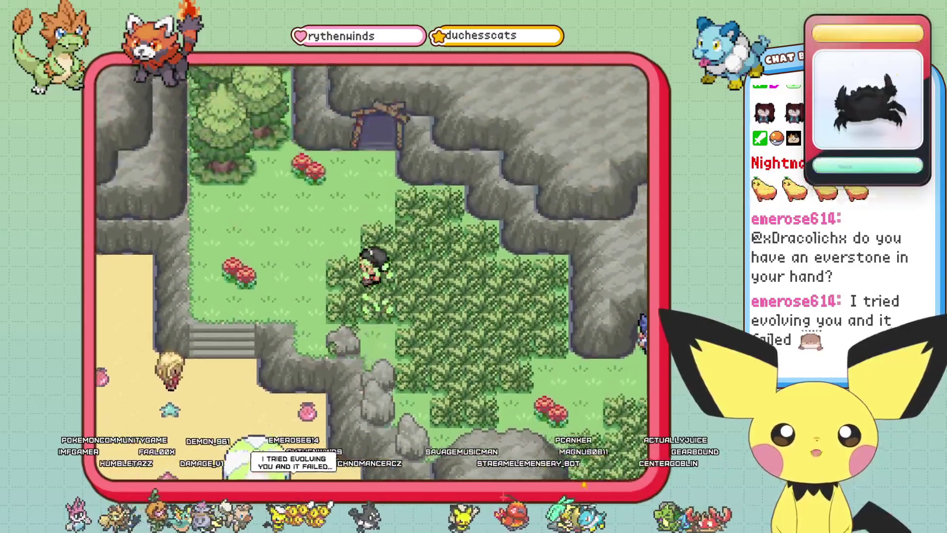
key("Down")
key("Down")
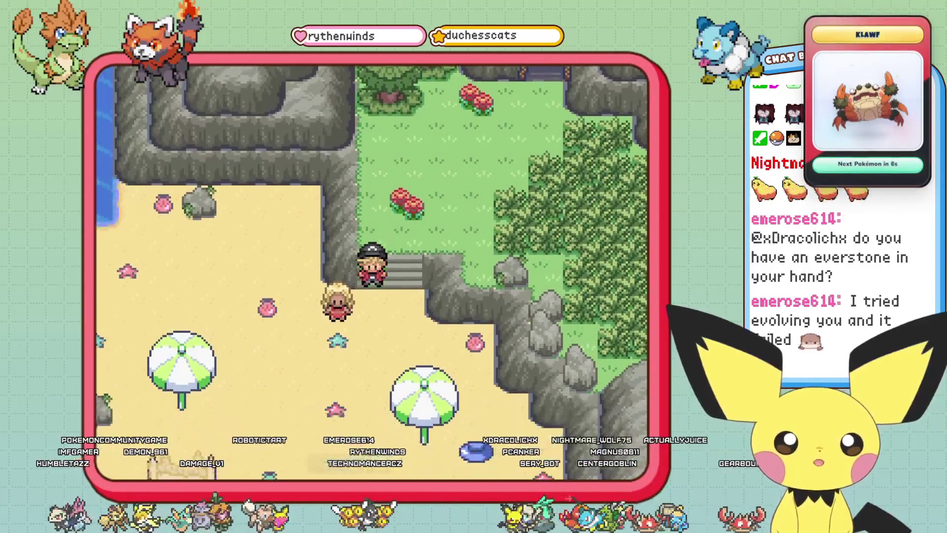
key("Down")
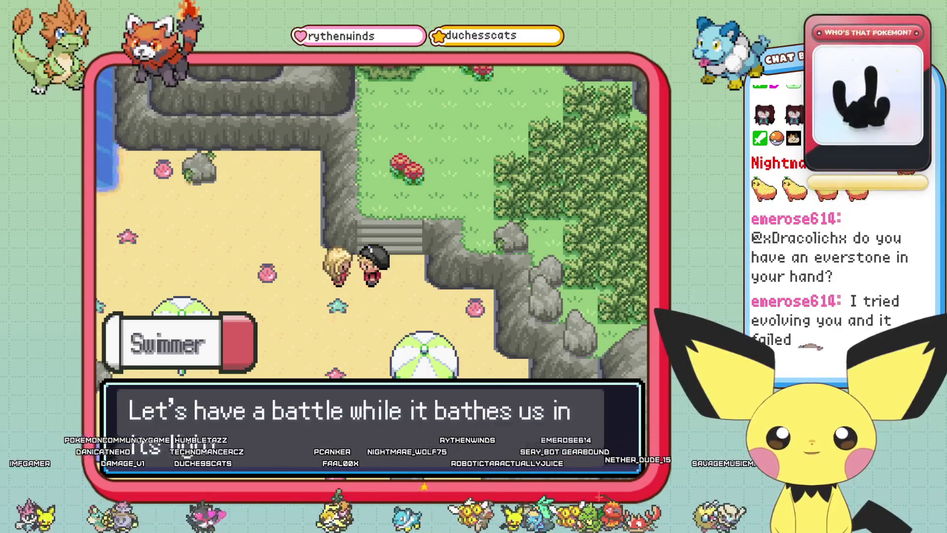
key("x")
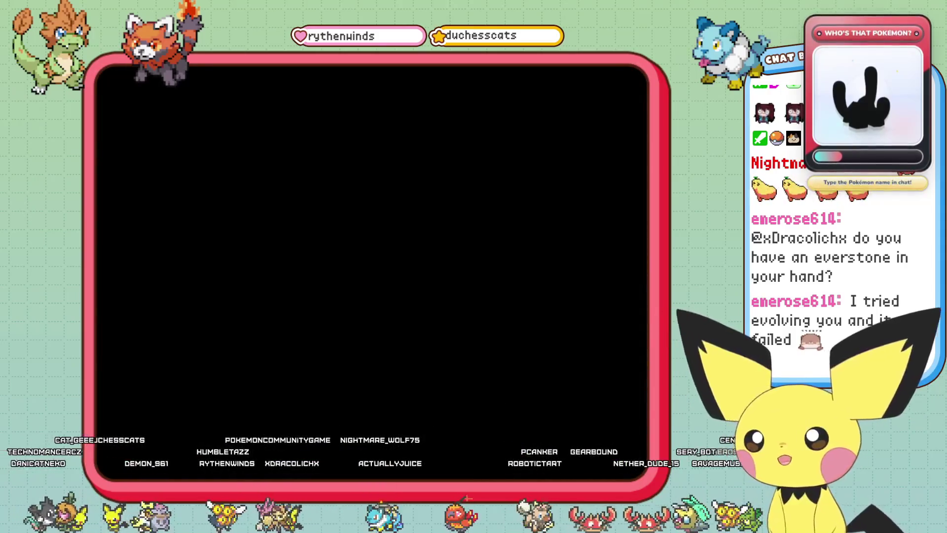
- Look over the party, including Rapieurr and Canight, then return to the battle menu
key("Right")
key("Down")
key("Left")
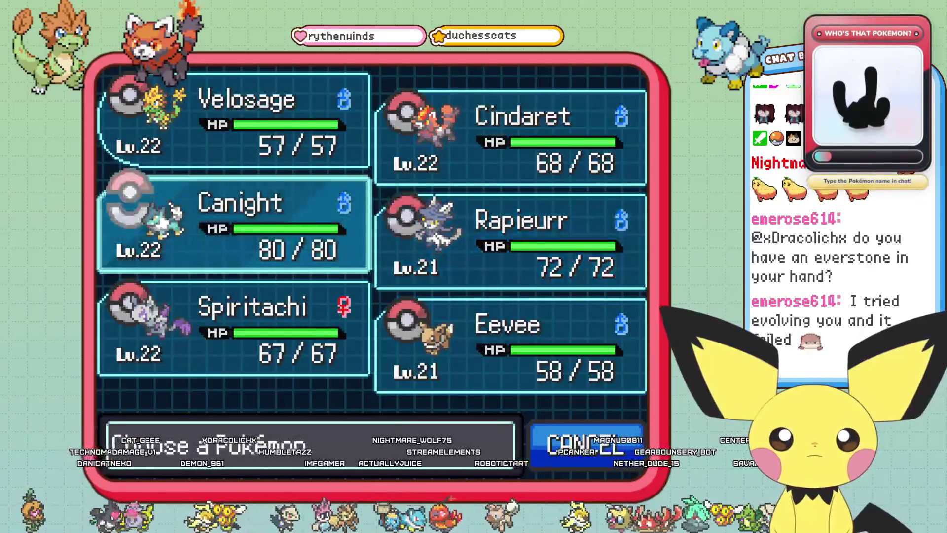
key("Escape")
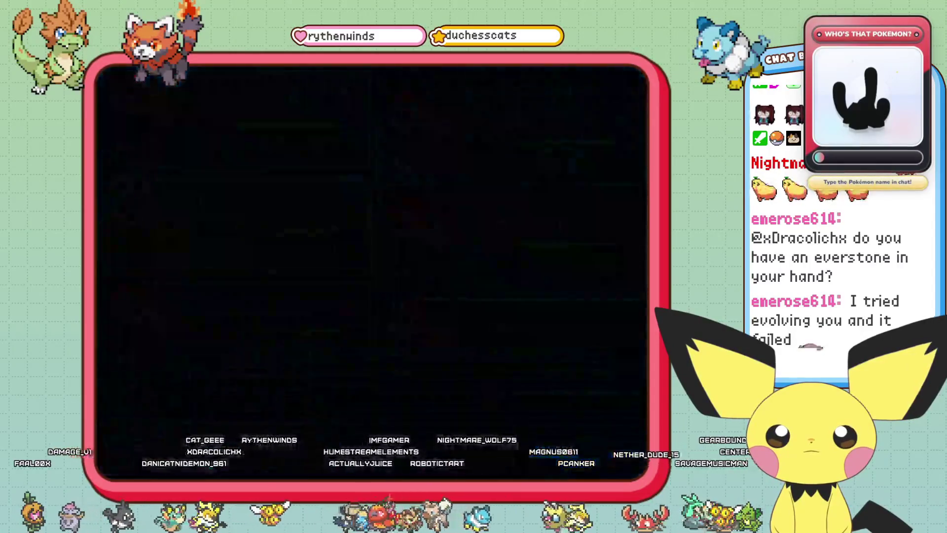
- Hit Wingull twice with Velosage's Razor Leaf
key("Return")
key("Right")
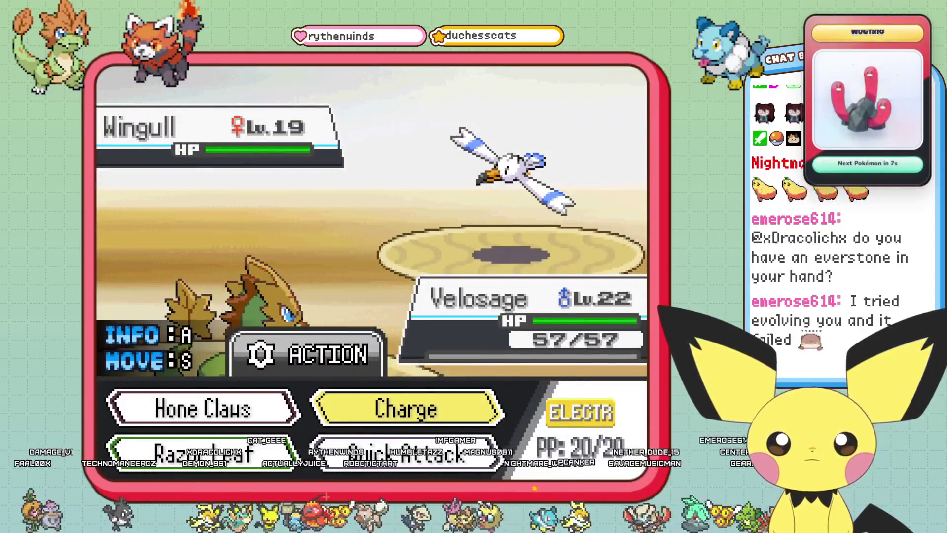
key("Left")
key("Down")
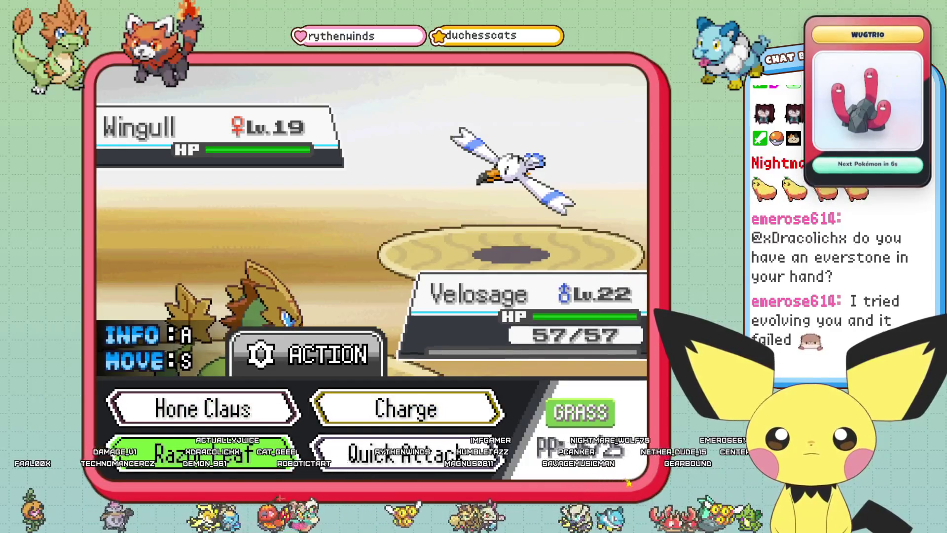
key("Return")
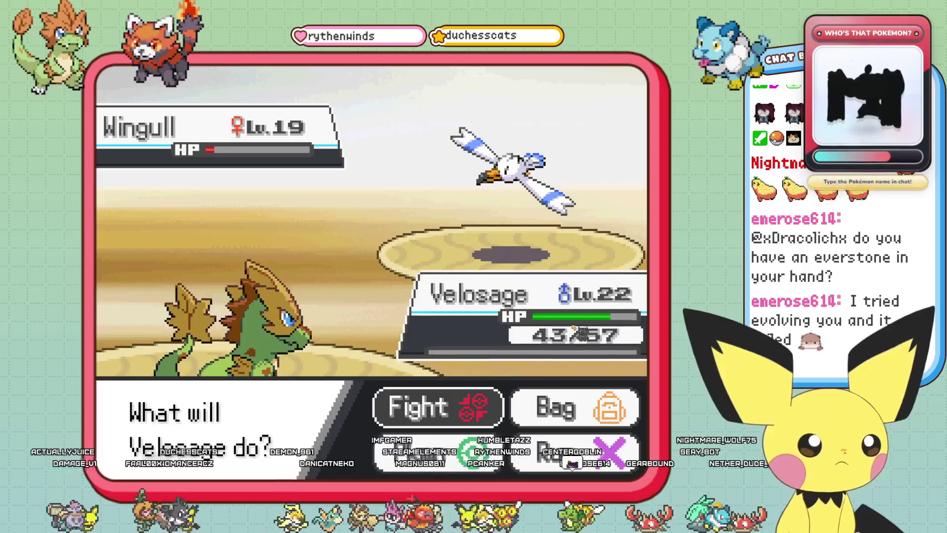
key("c")
key("c")
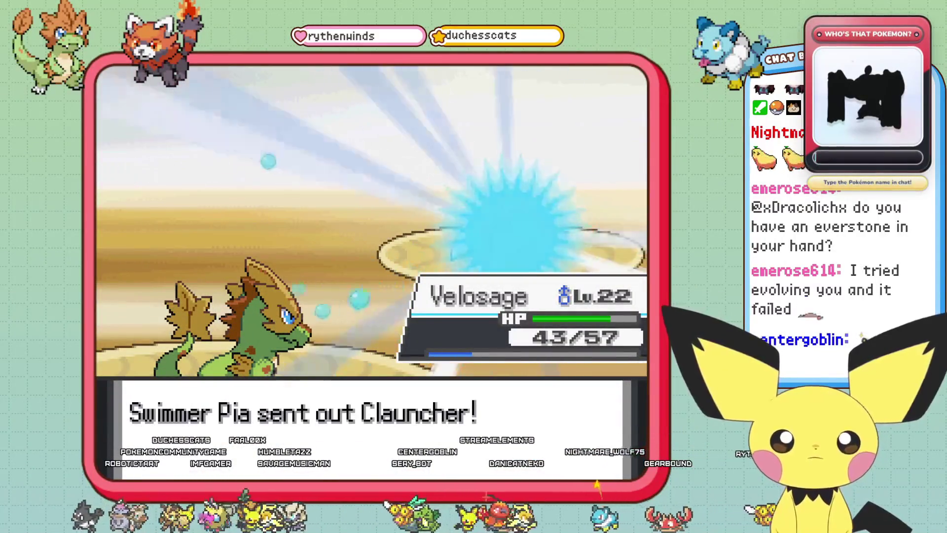
- Finish off Clauncher with repeated Razor Leaf and walk back down the beach
key("Left")
key("Return")
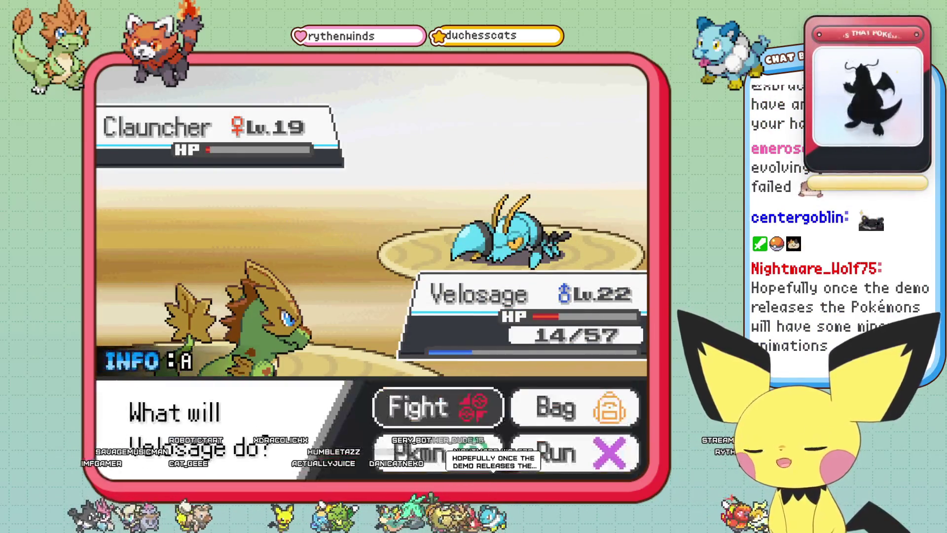
key("Return")
key("Right")
key("Left")
key("Return")
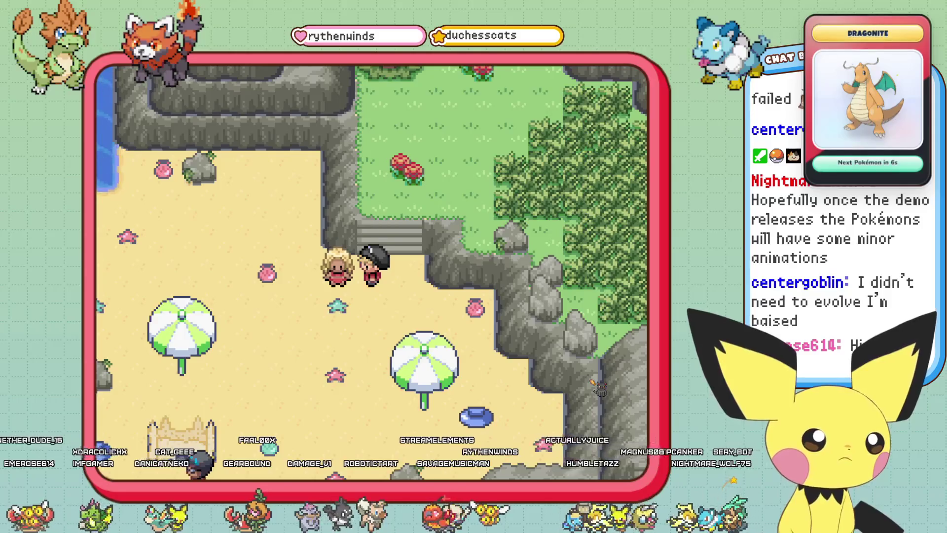
key("Down")
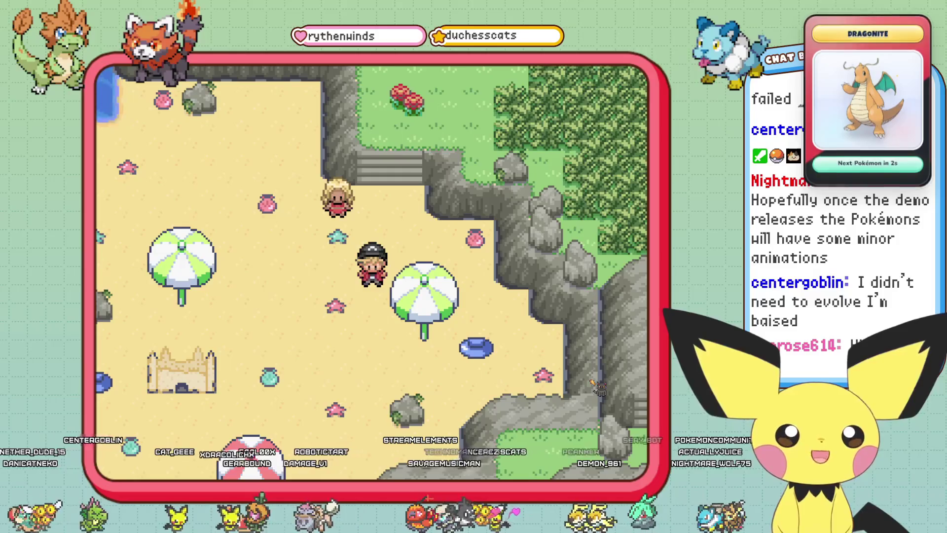
- Walk along the beach to Swimmer Paul and advance his dialogue until Skrelp is sent out
key("Escape")
key("Escape")
key("Down")
key("Left")
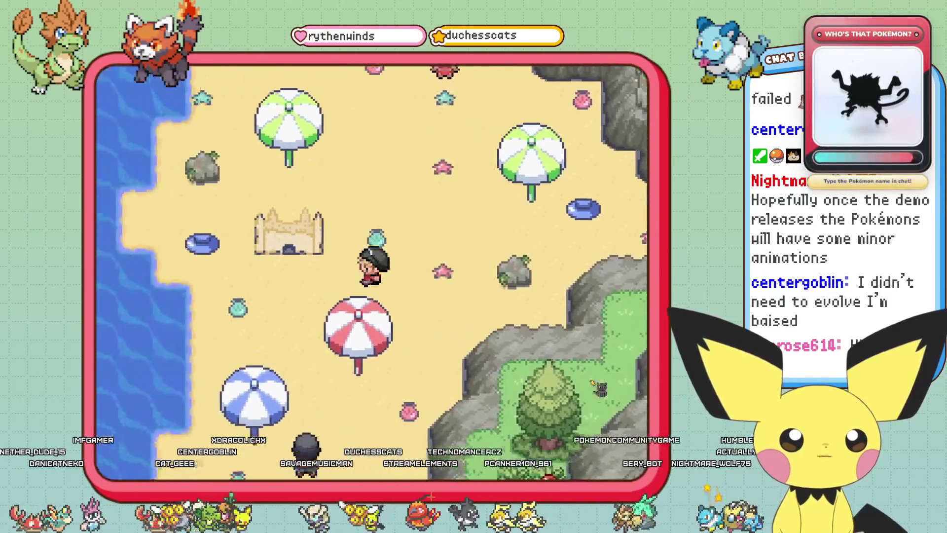
key("Up")
key("Right")
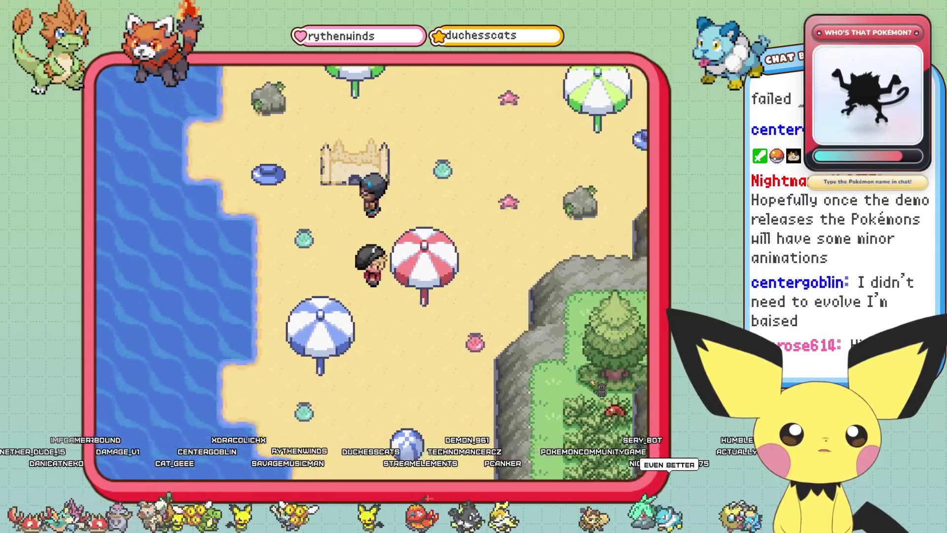
key("Up")
key("Return")
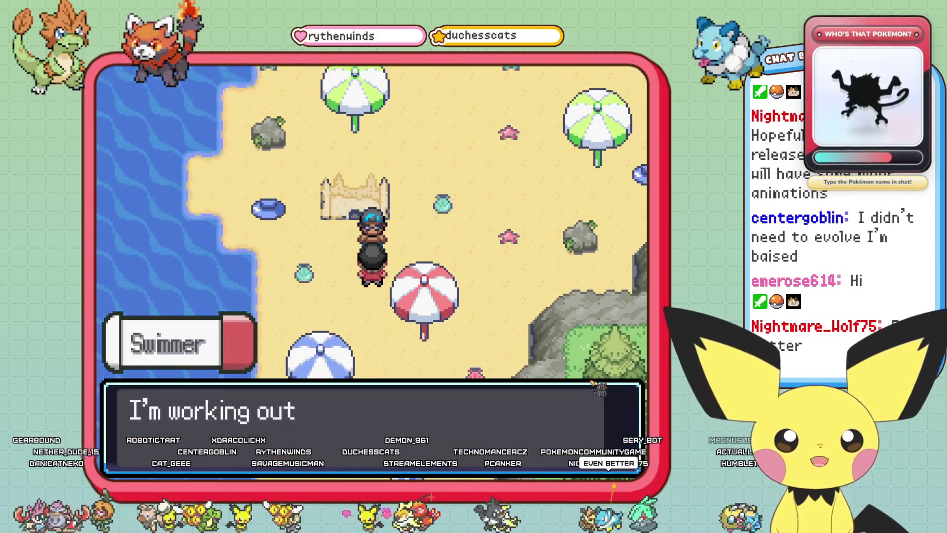
key("Return")
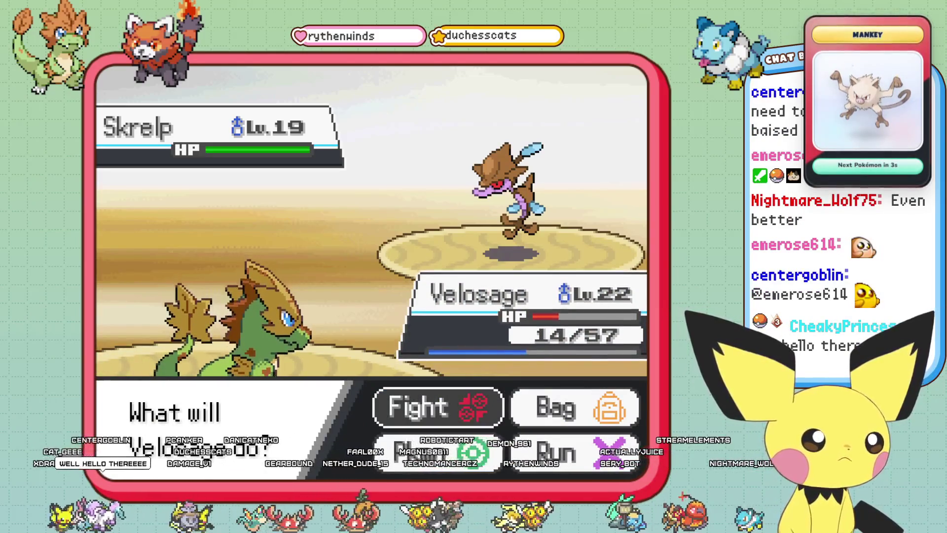
- Attack Skrelp with Velosage's Razor Leaf
key("Return")
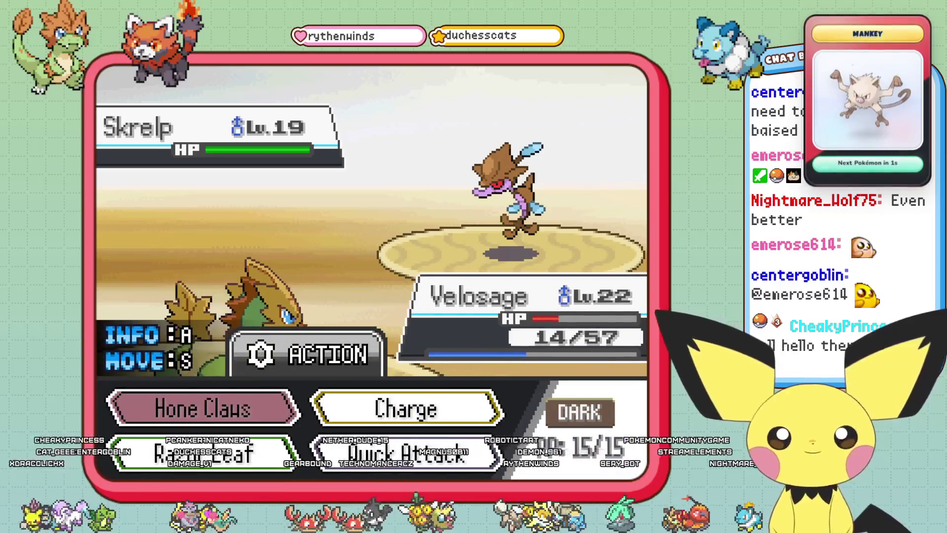
key("Right")
key("Down")
key("Left")
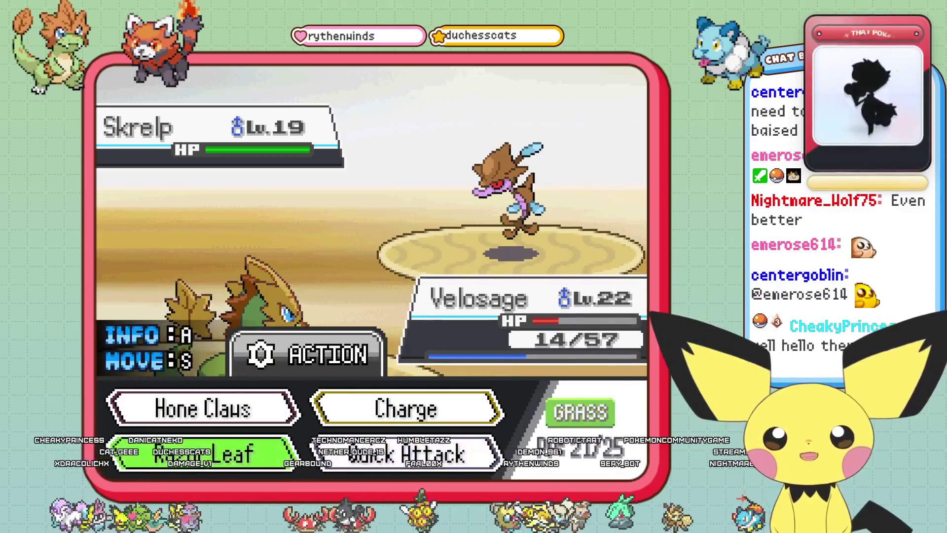
key("Return")
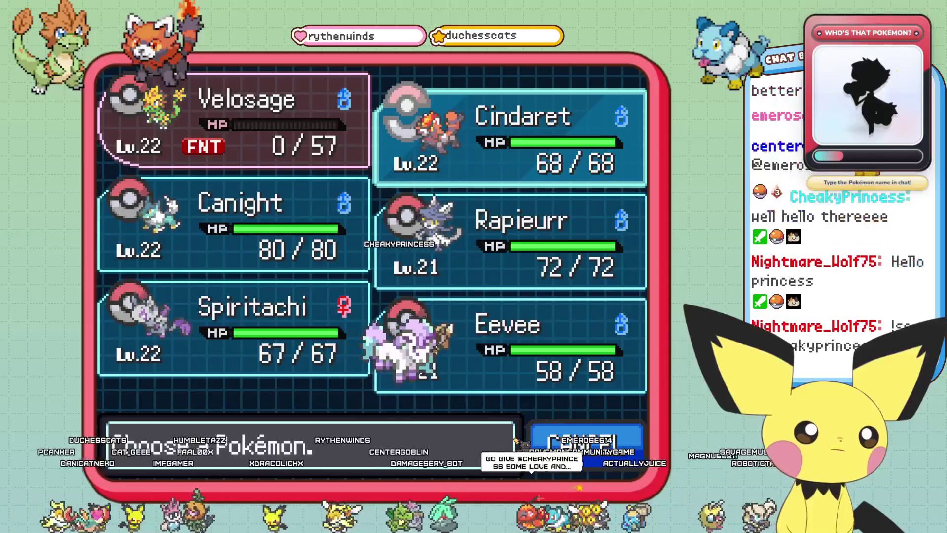
- Send Rapieurr into battle after Velosage faints
key("Down")
key("Up")
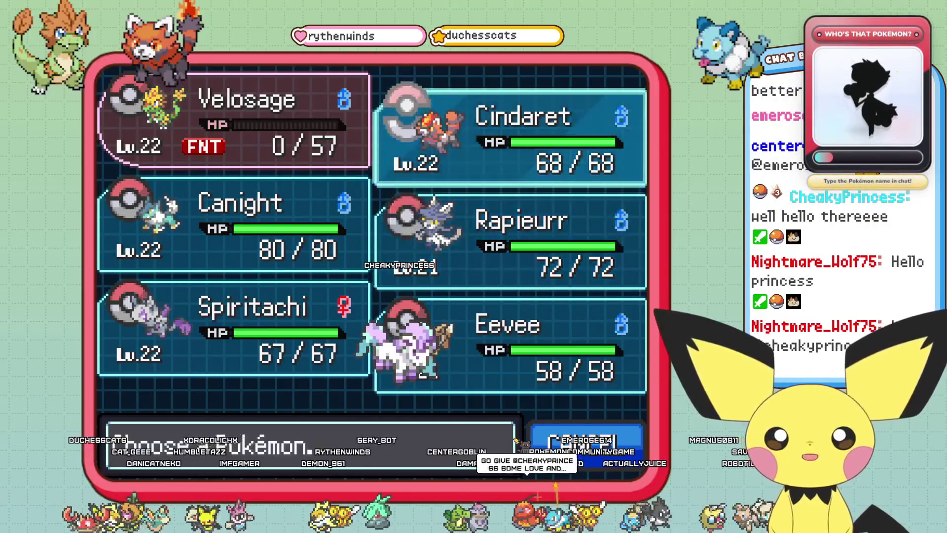
key("Down")
key("Return")
key("Return")
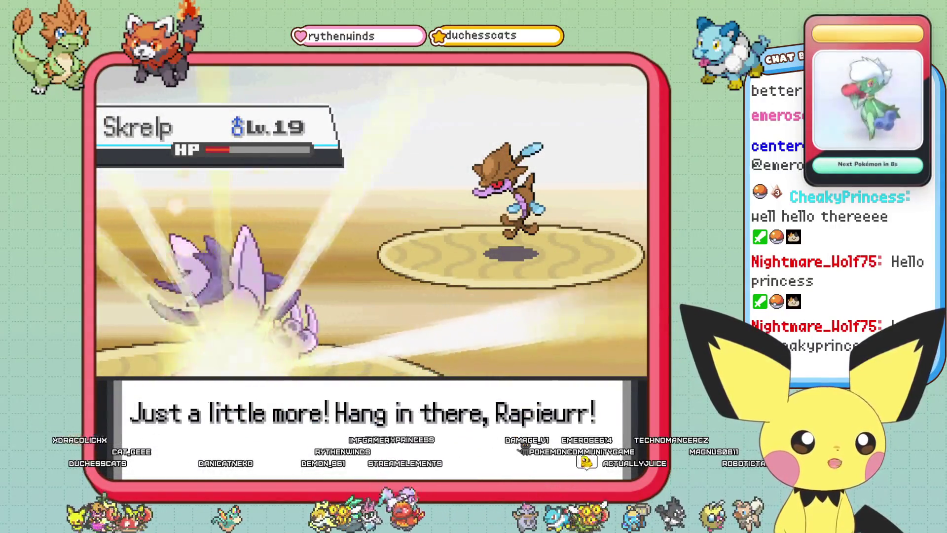
- Attack Skrelp with Rapieurr's Acrobatics
key("Return")
key("Down")
key("Up")
key("Right")
key("Left")
key("Right")
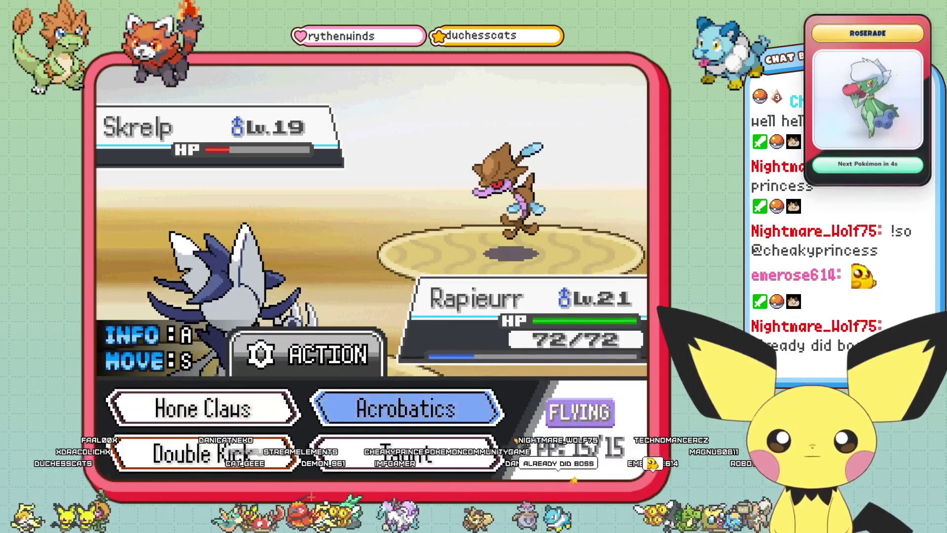
key("Return")
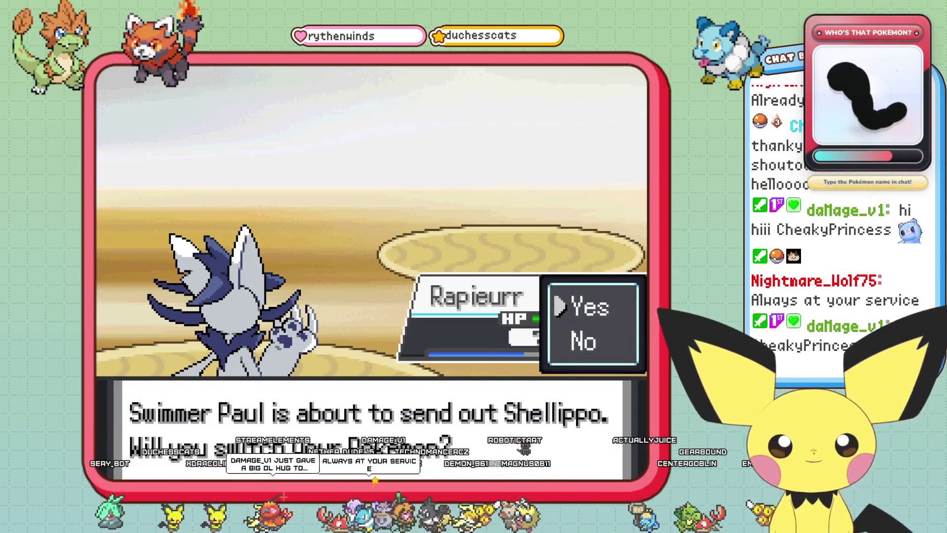
- Decline the switch, keep Rapieurr in, and hit Shellippo with Acrobatics
key("Escape")
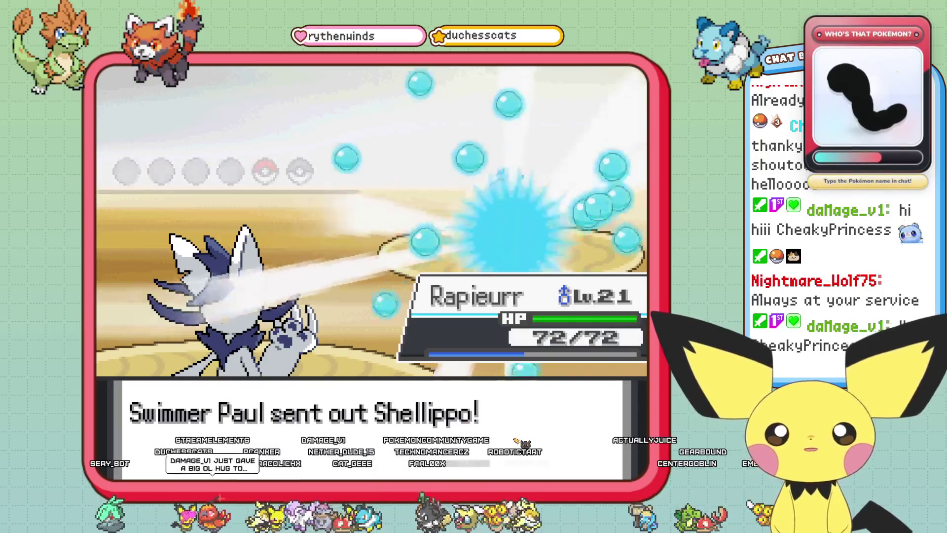
key("Return")
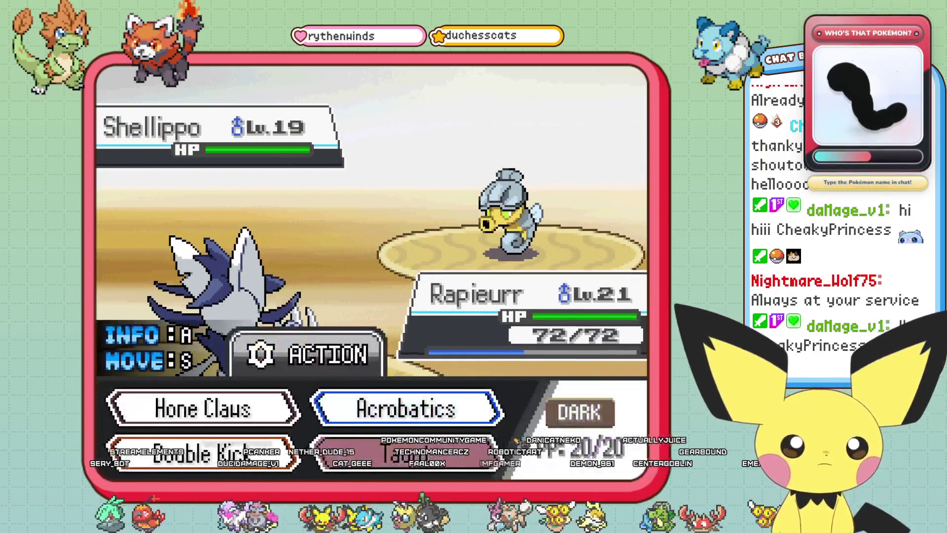
key("Return")
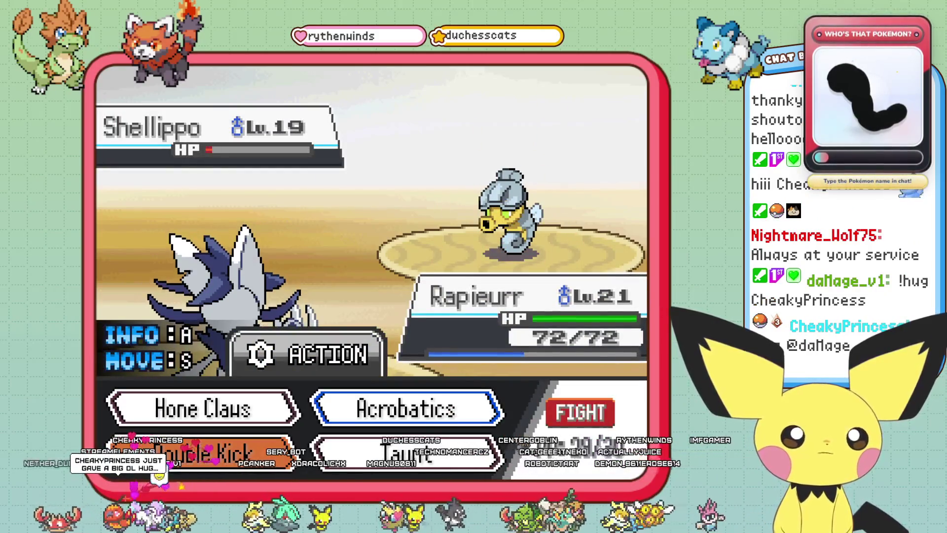
key("Return")
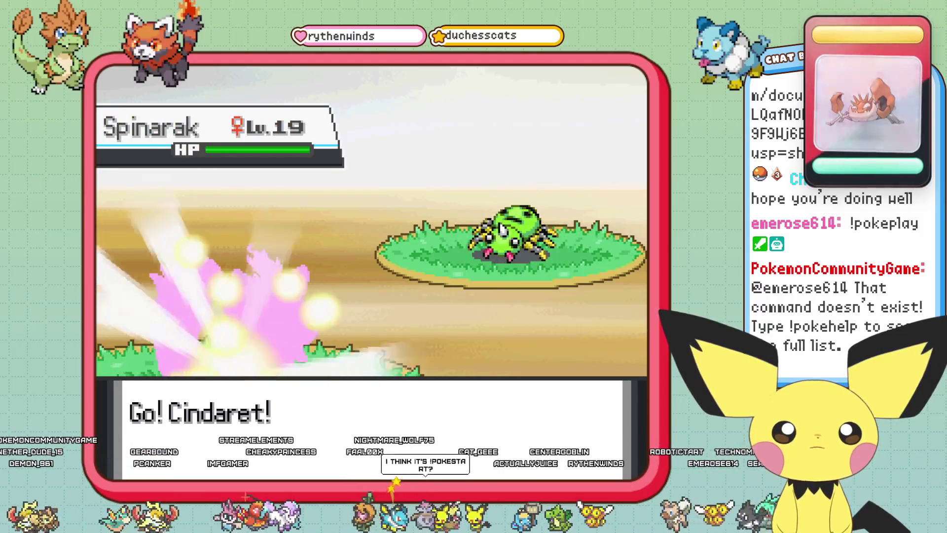
- Knock out both of the Ninja Boy's Spinarak with Cindaret's Flame Charge
key("Down")
key("Return")
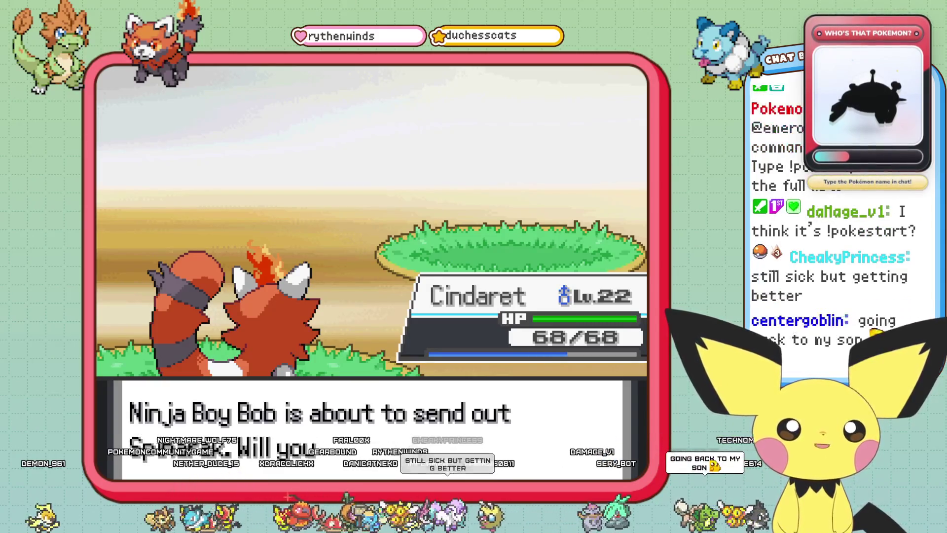
key("Return")
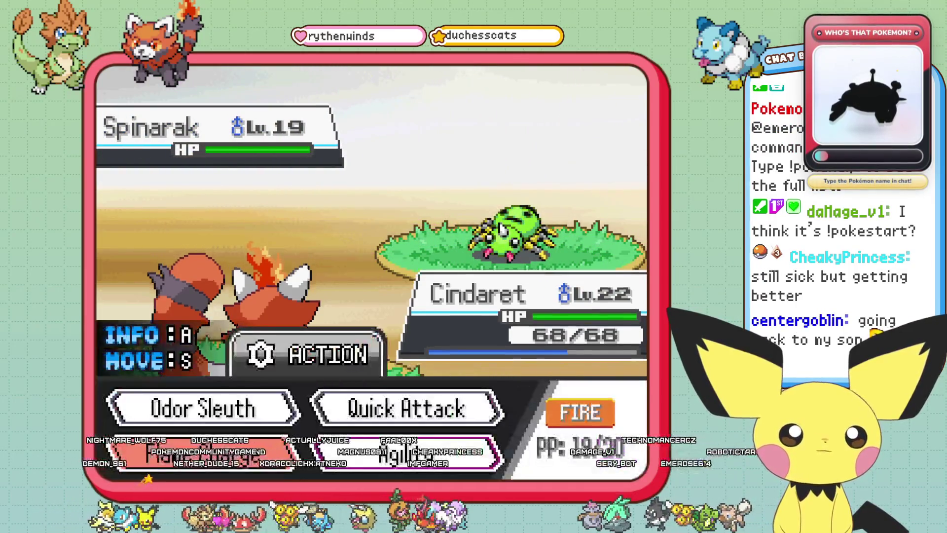
key("Return")
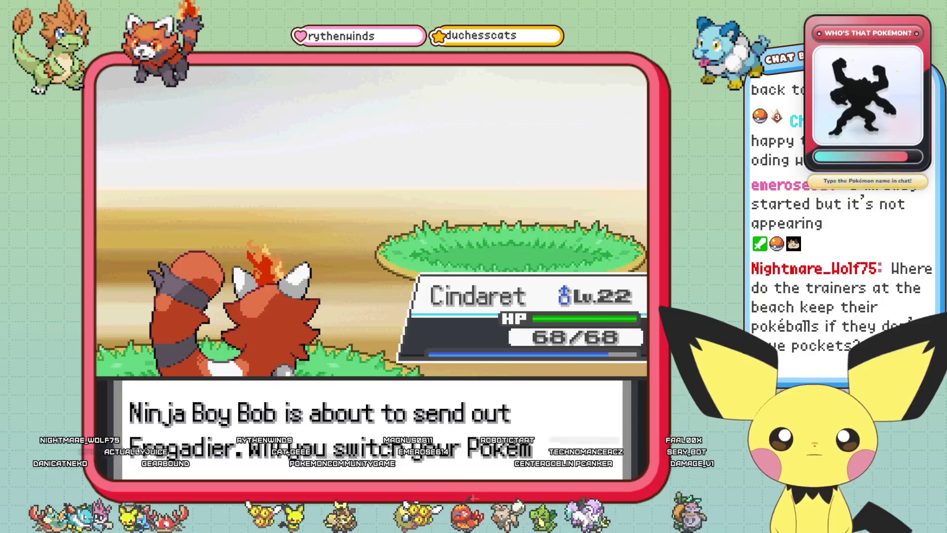
- Decline switching, hit Frogadier with Quick Attack, then bring up the party for a replacement
key("x")
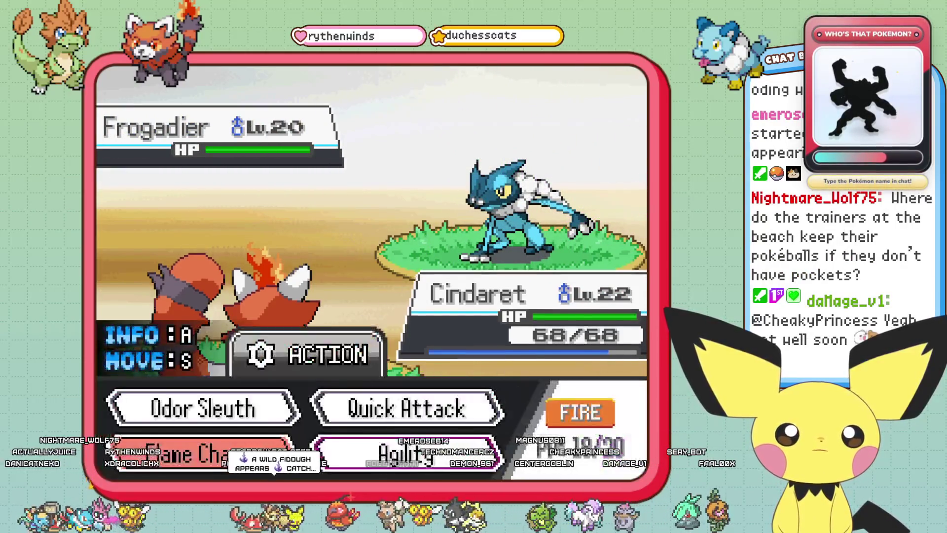
key("Up")
key("Return")
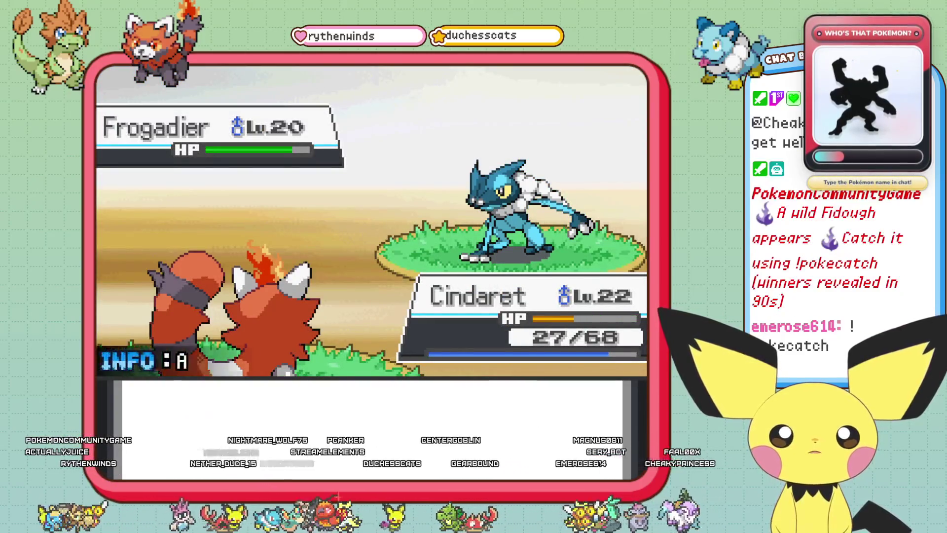
key("Return")
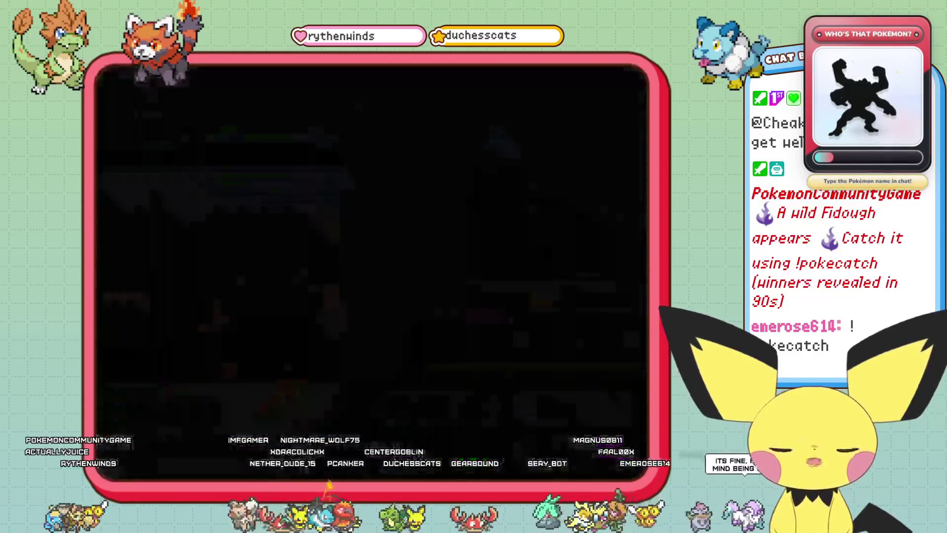
- Send Spiritachi into battle and attack Frogadier with Quick Attack
key("Down")
key("Down")
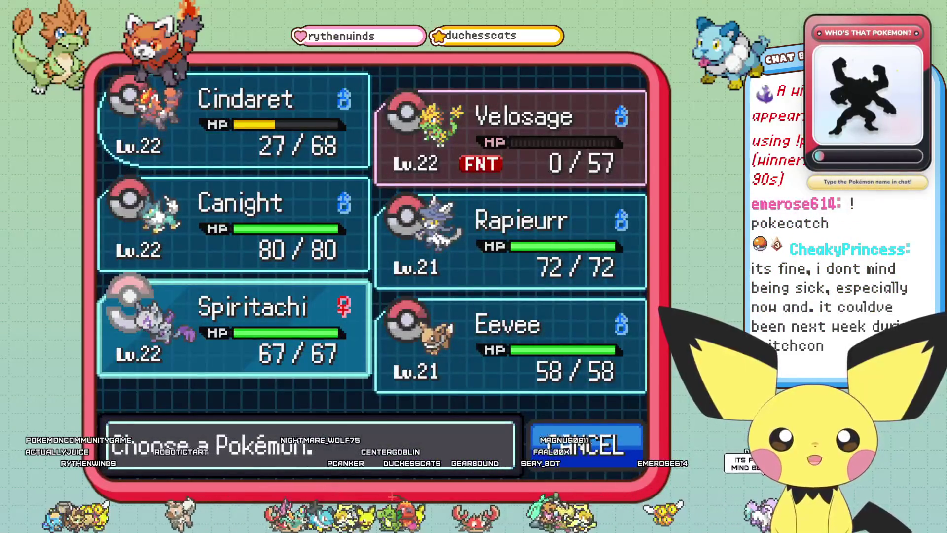
key("Return")
key("Return")
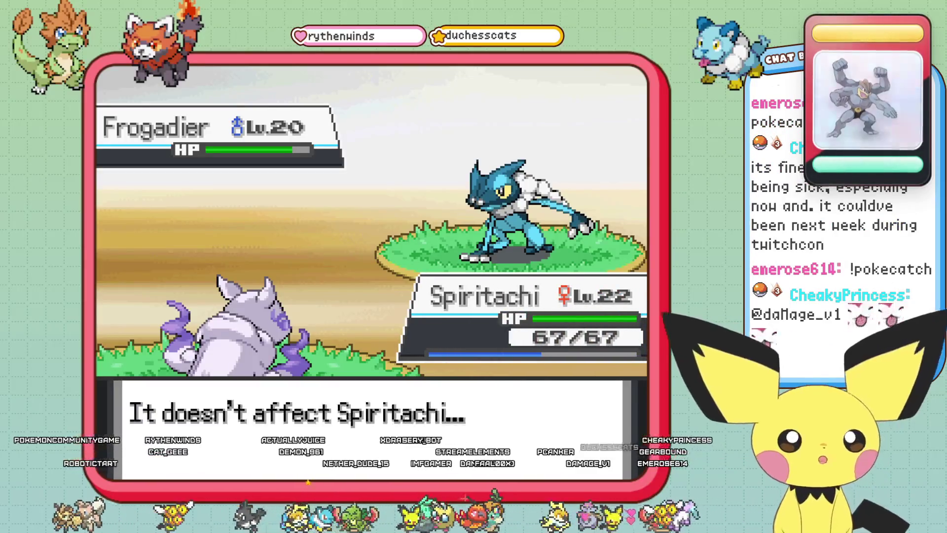
key("Return")
key("Down")
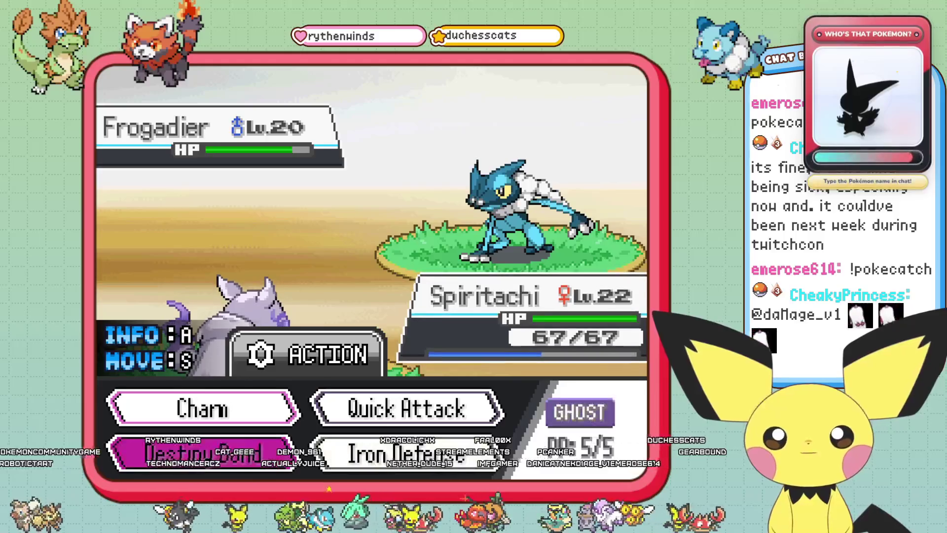
key("Up")
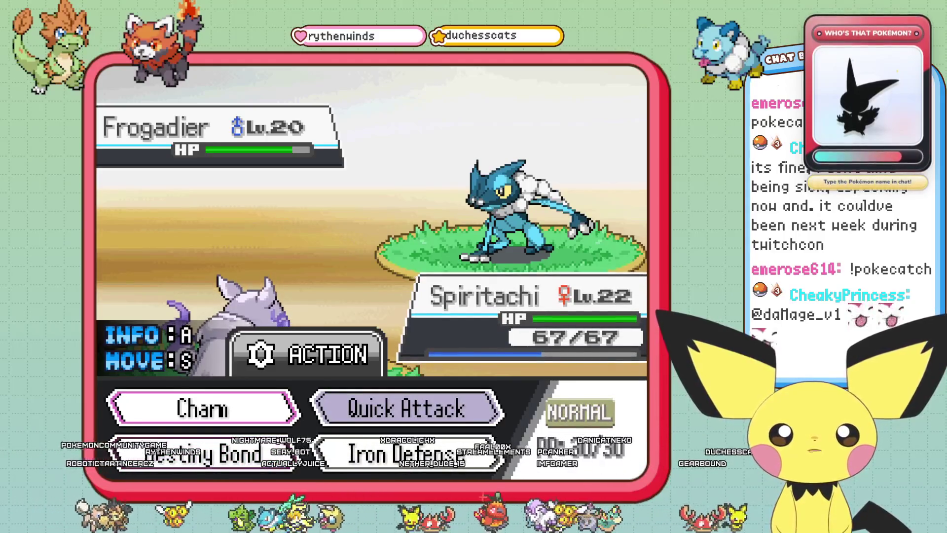
key("z")
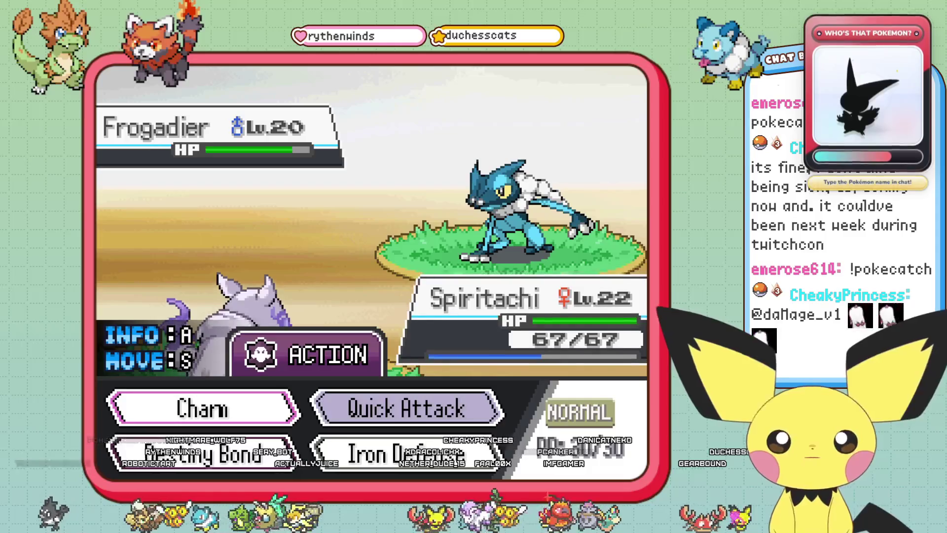
key("z")
key("Up")
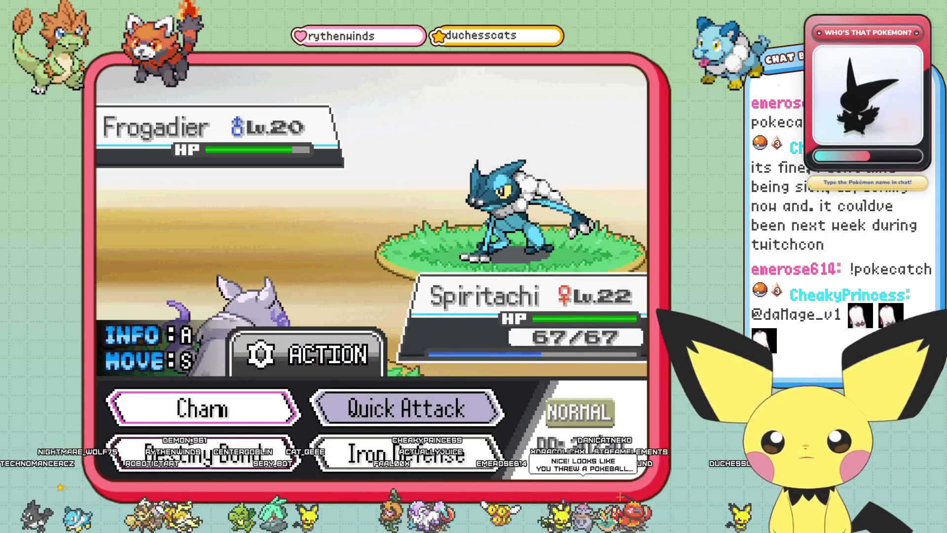
key("c")
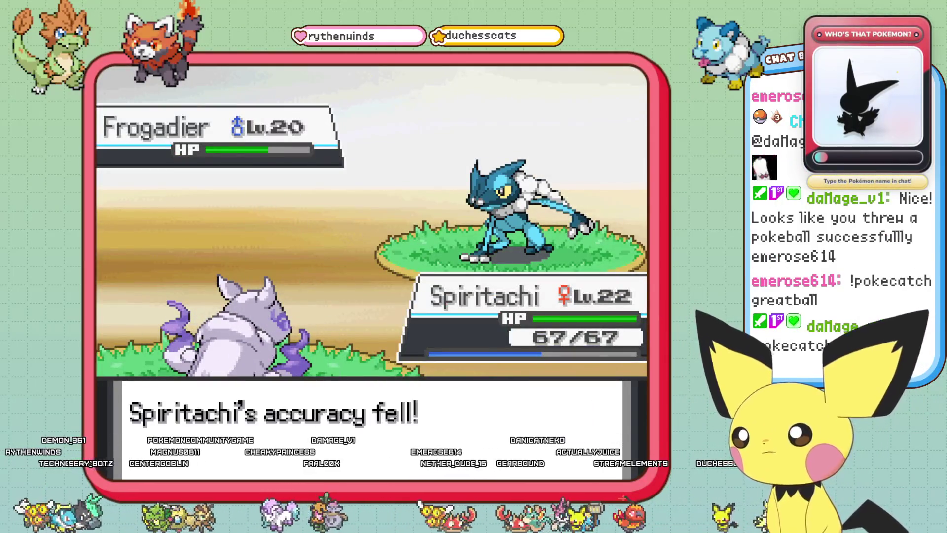
- Keep attacking Frogadier with Quick Attack until it faints
key("Return")
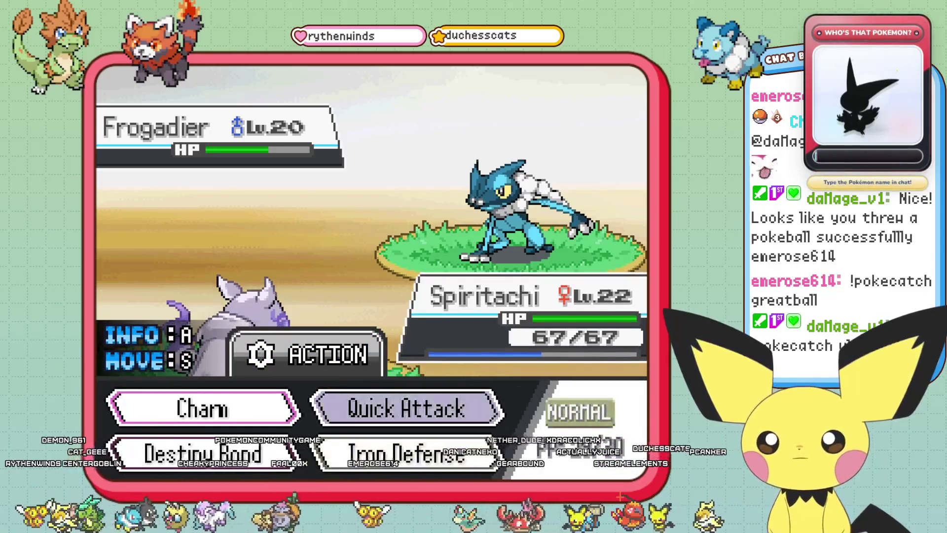
key("Return")
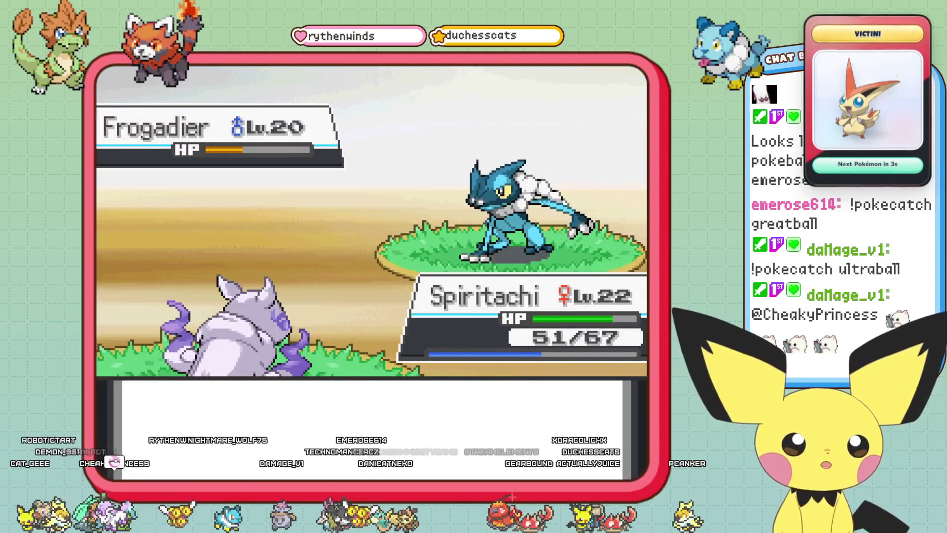
key("Return")
key("Return")
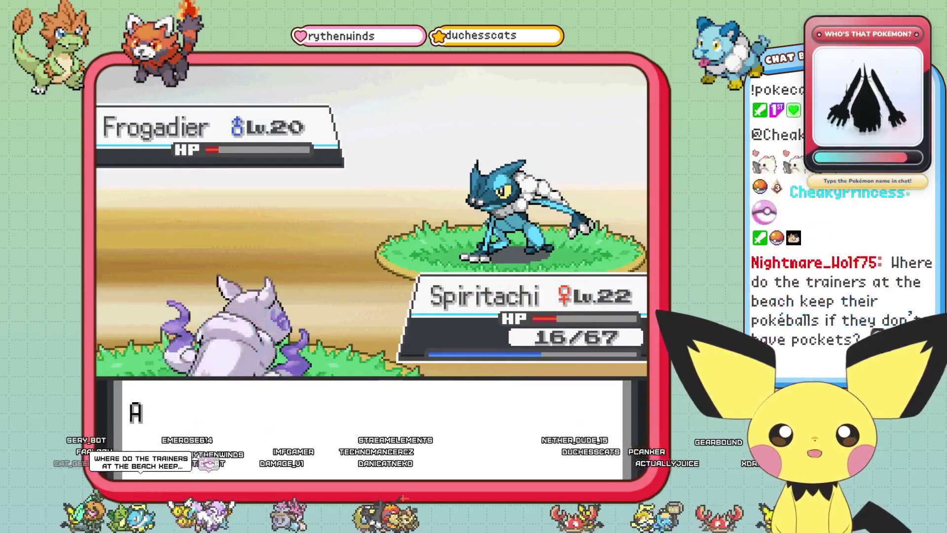
key("x")
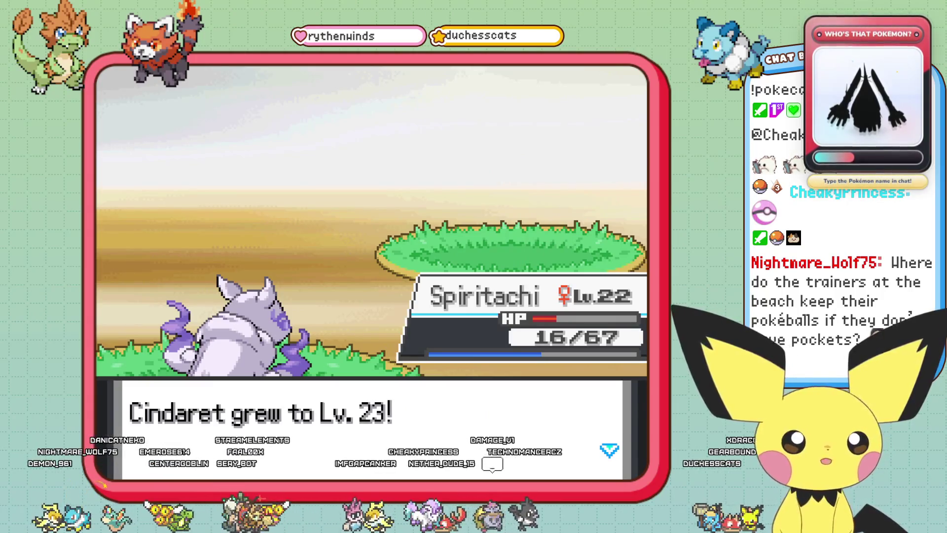
- Go through Cindaret's and Spiritachi's level-ups, decline Tail Slap, and end the battle
key("Return")
key("Return")
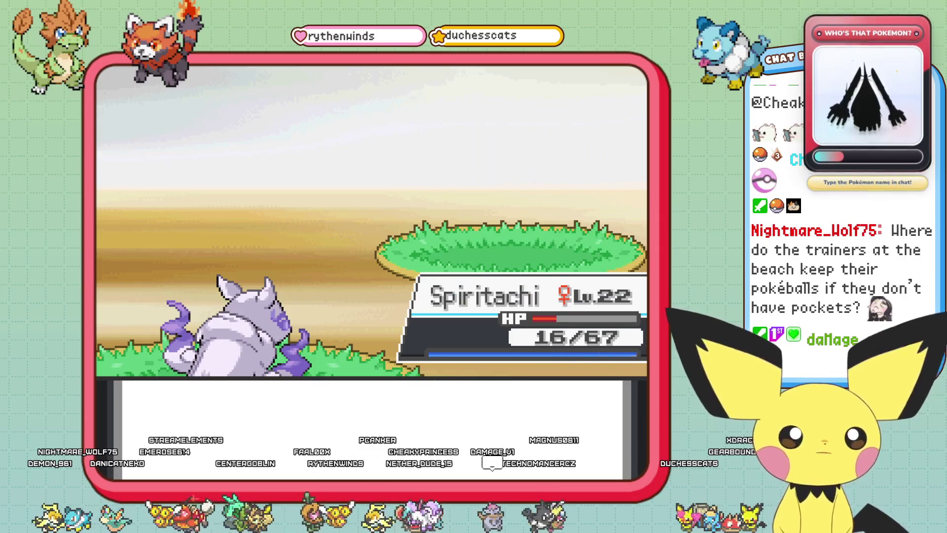
key("Return")
key("Return")
key("Return")
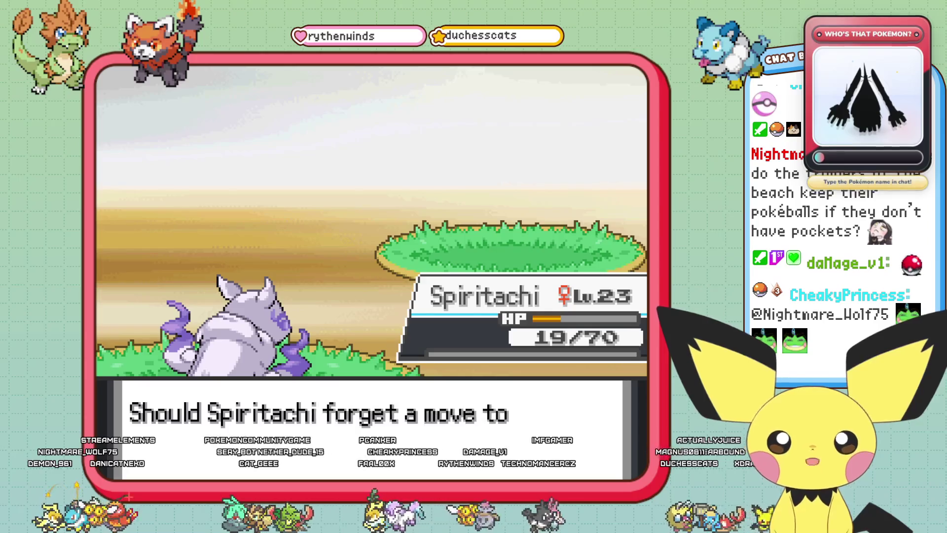
key("Return")
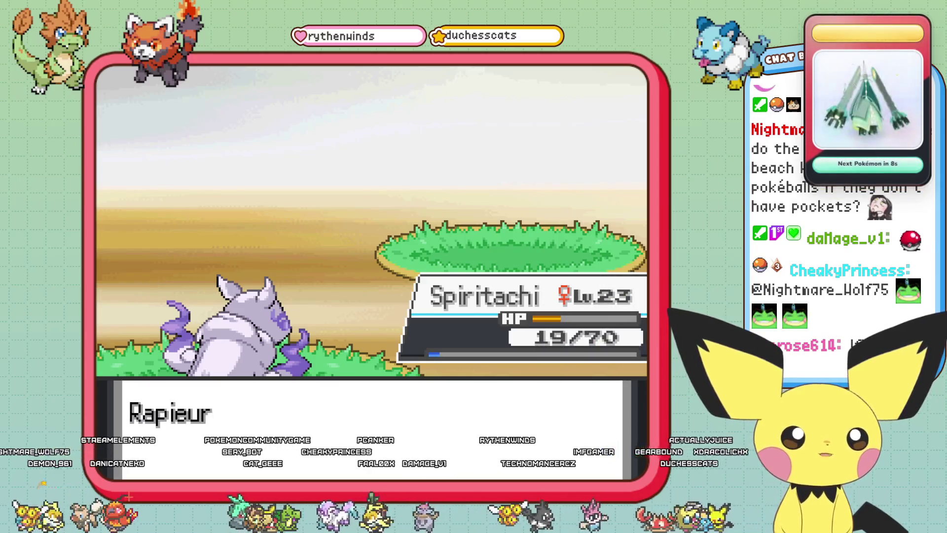
key("Return")
key("Return")
key("Return")
key("Return")
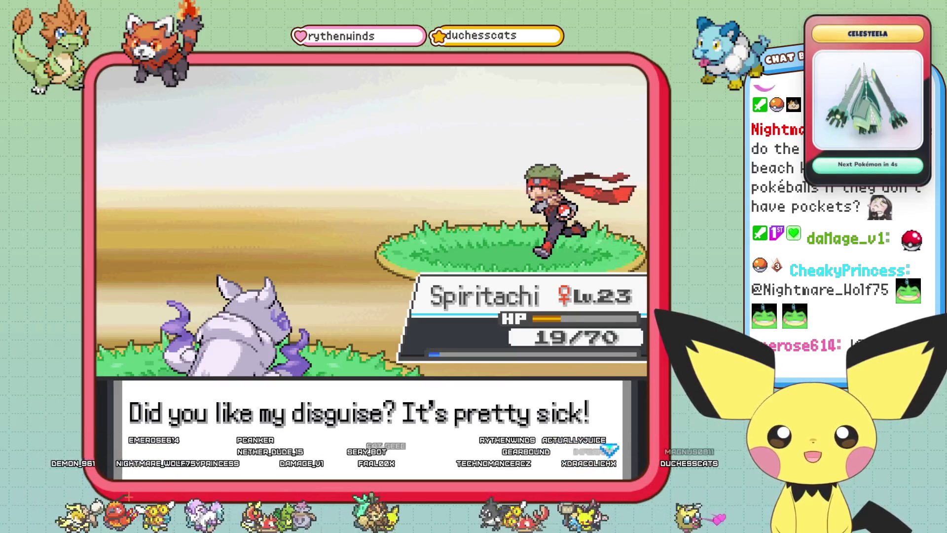
key("Return")
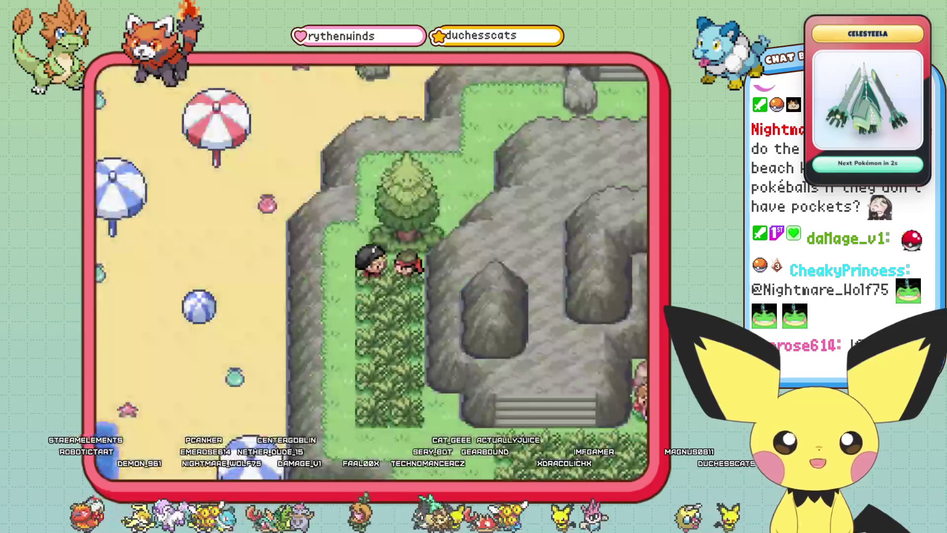
- Walk right past the tree, down through the tall grass, and up to the Aroma Lady
key("Right")
key("Right")
key("Right")
key("Down")
key("Down")
key("Down")
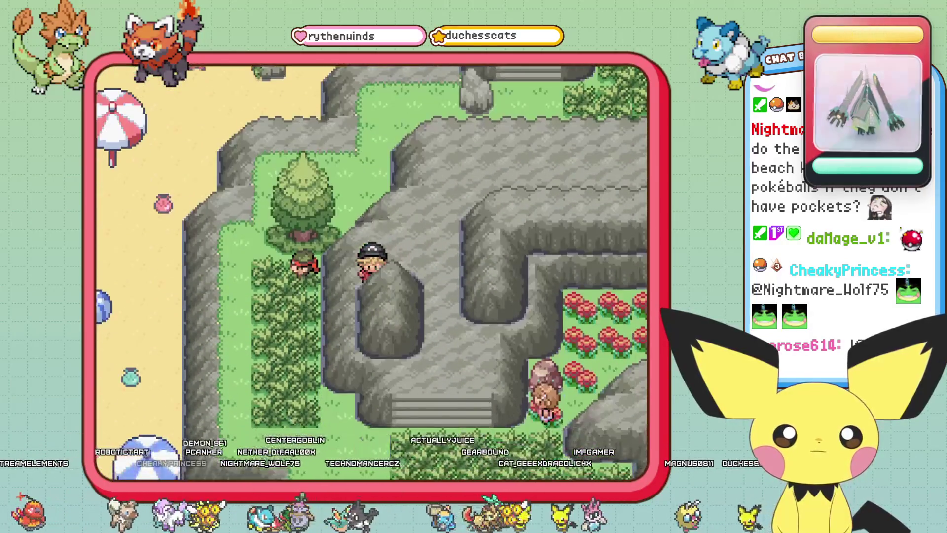
key("Down")
key("Down")
key("Down")
key("Right")
key("Right")
key("Right")
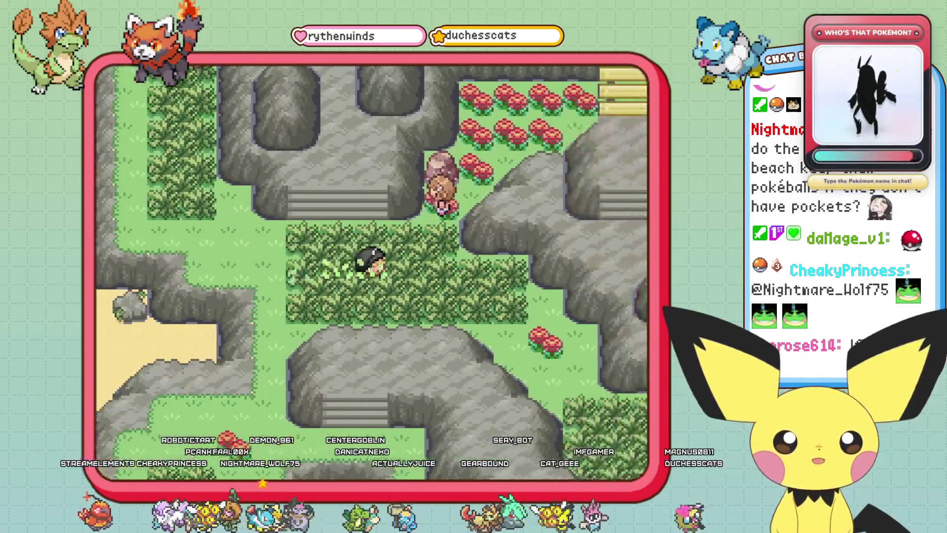
key("Up")
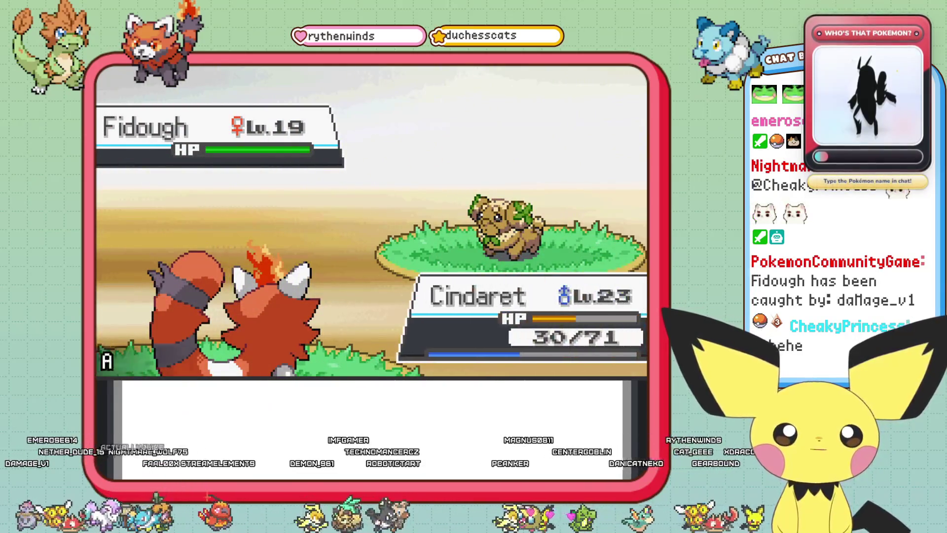
- Use Cindaret's Flame Charge on Fidough twice
key("Down")
key("Right")
key("Left")
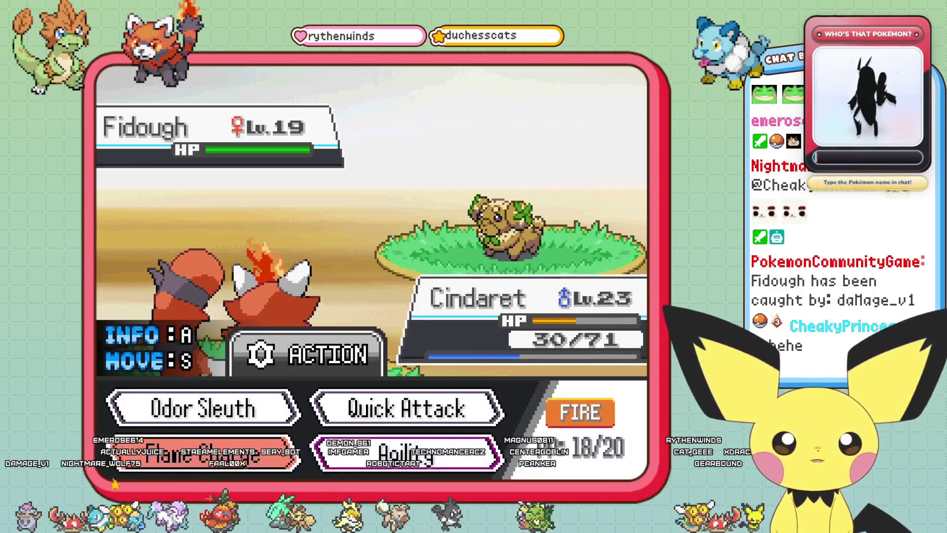
key("space")
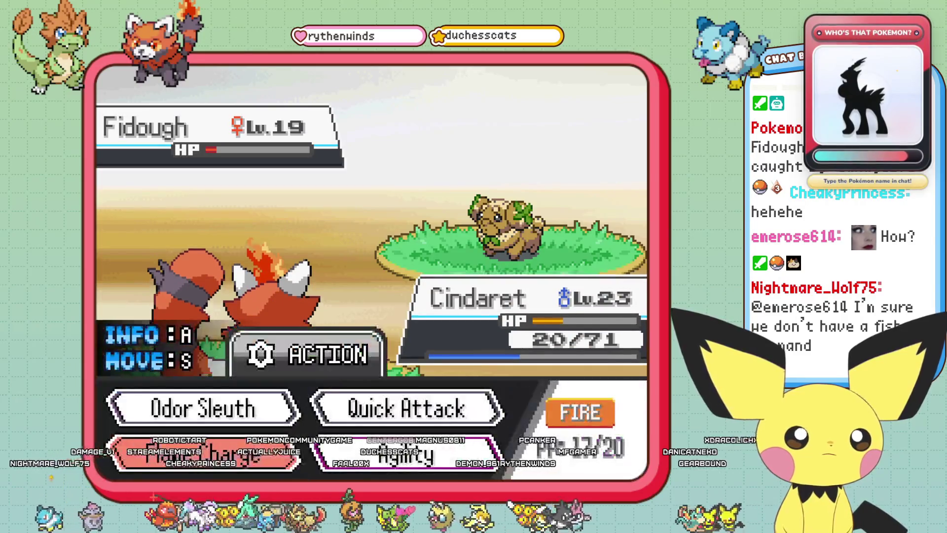
key("Up")
key("Right")
key("Down")
key("Left")
key("Return")
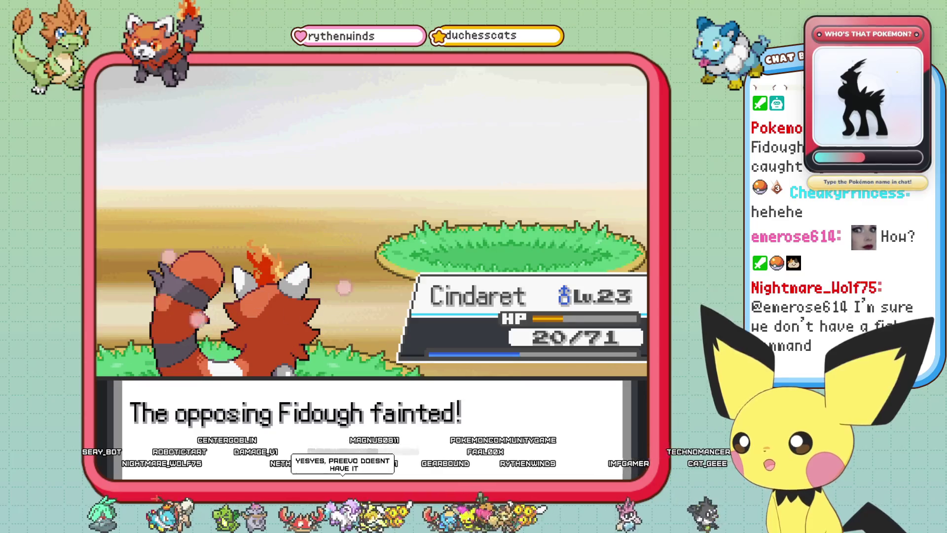
- Advance through Fidough fainting and Canight's level-up, refusing to learn Smokescreen
key("Return")
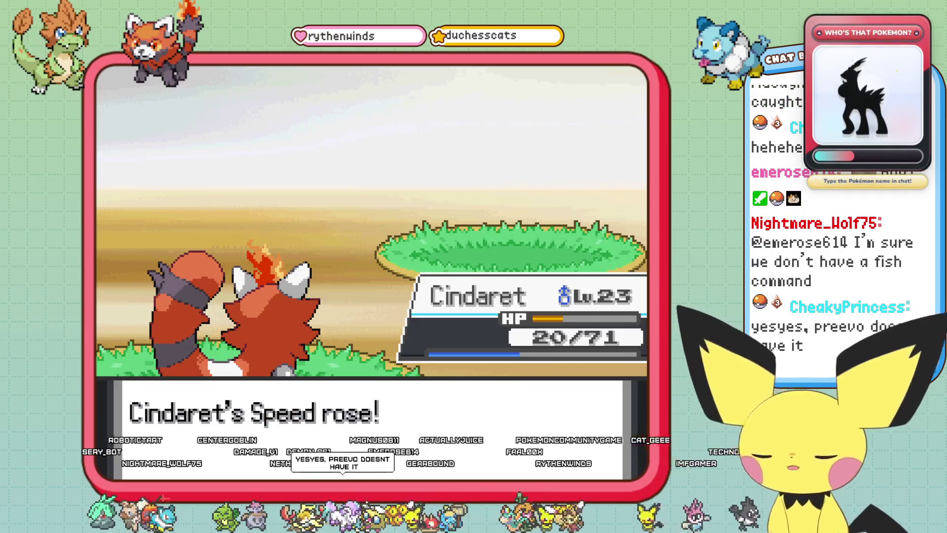
key("Return")
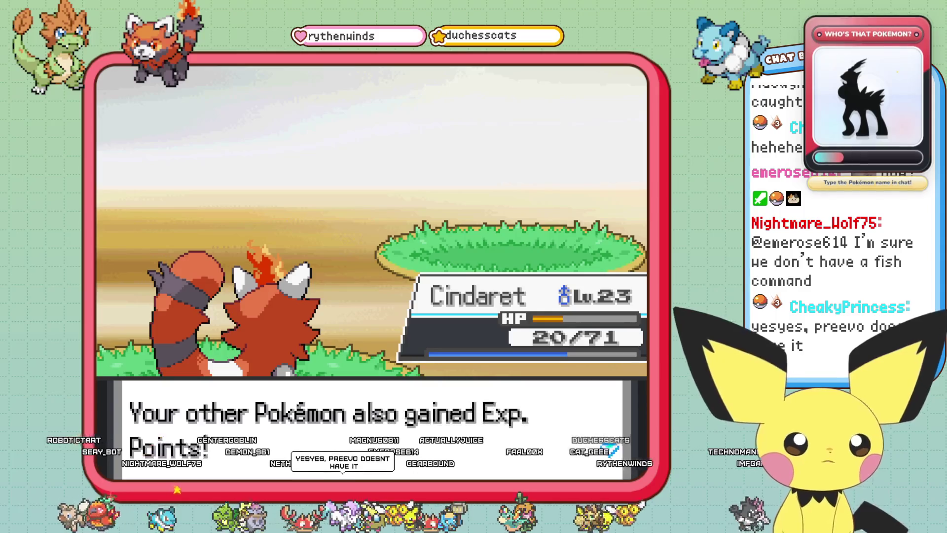
key("Return")
key("Return")
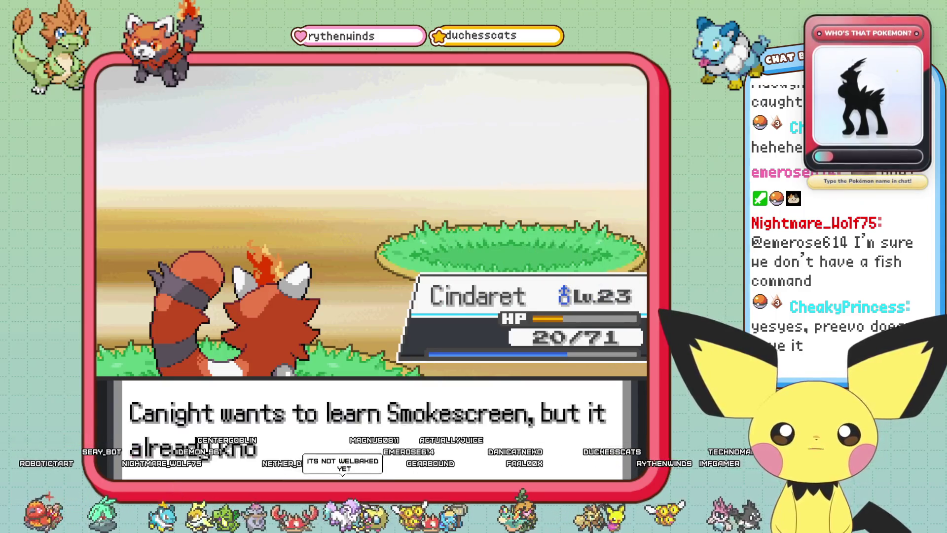
key("Return")
key("Down")
key("Return")
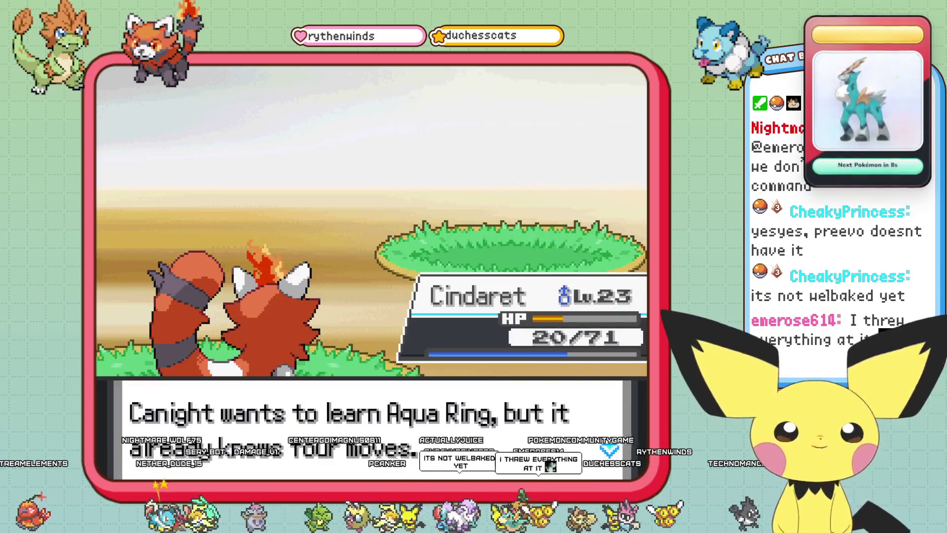
- Have Canight forget Growl to learn Aqua Ring
key("Return")
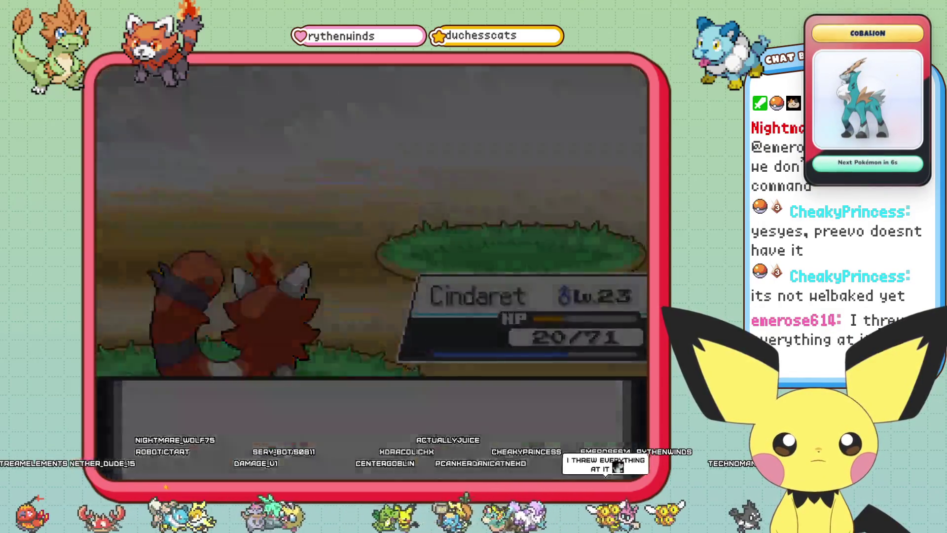
key("Down")
key("Down")
key("Down")
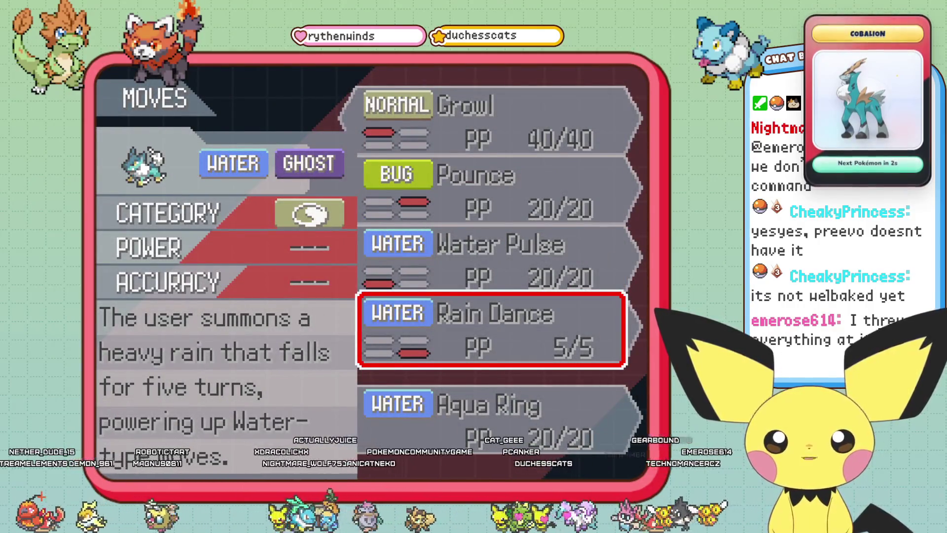
key("Down")
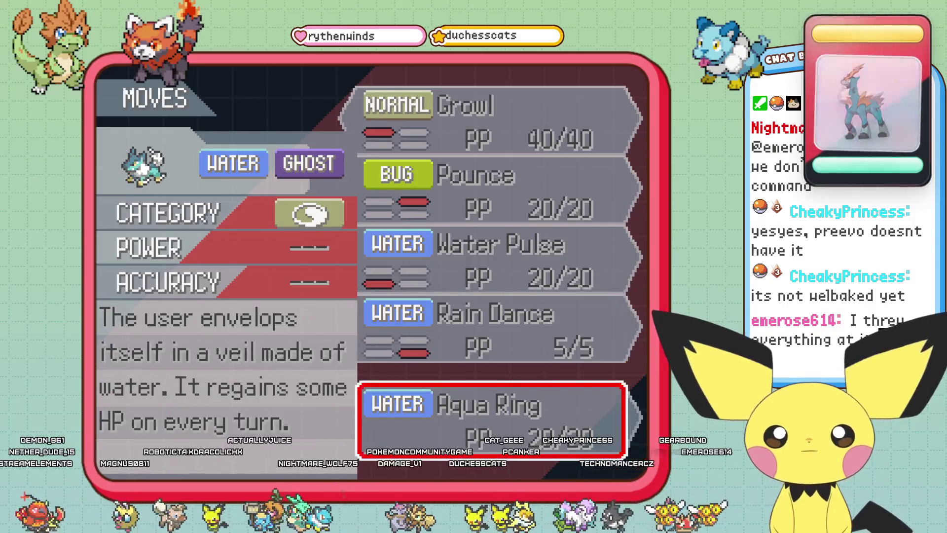
key("Up")
key("Up")
key("Up")
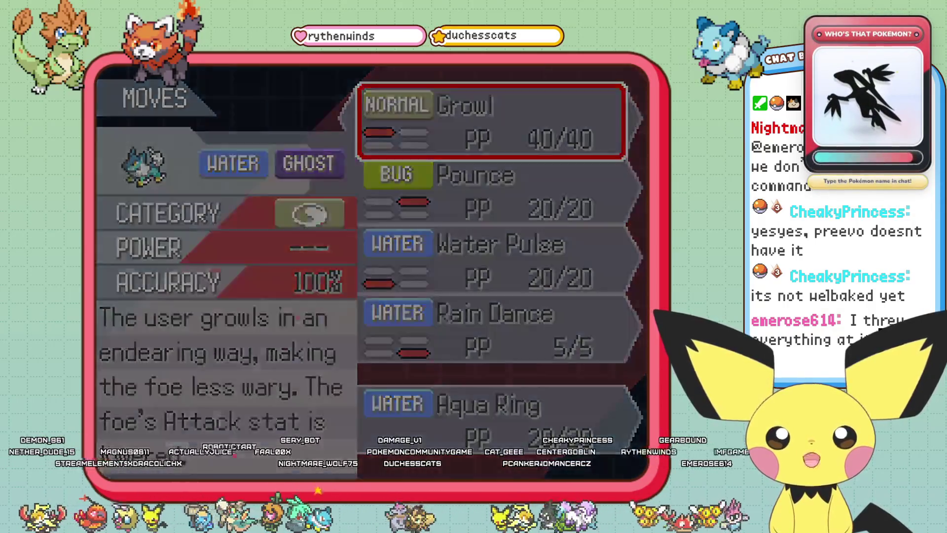
key("Return")
key("Return")
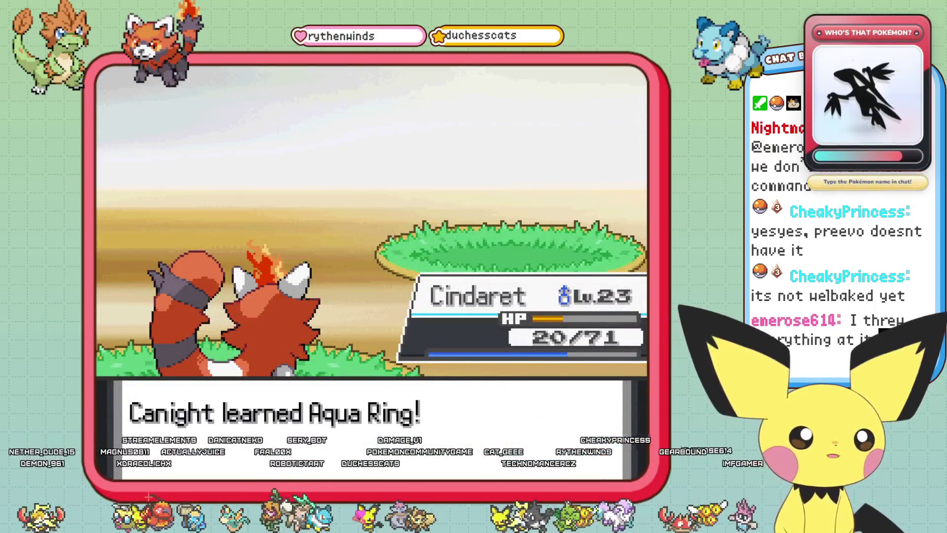
key("Return")
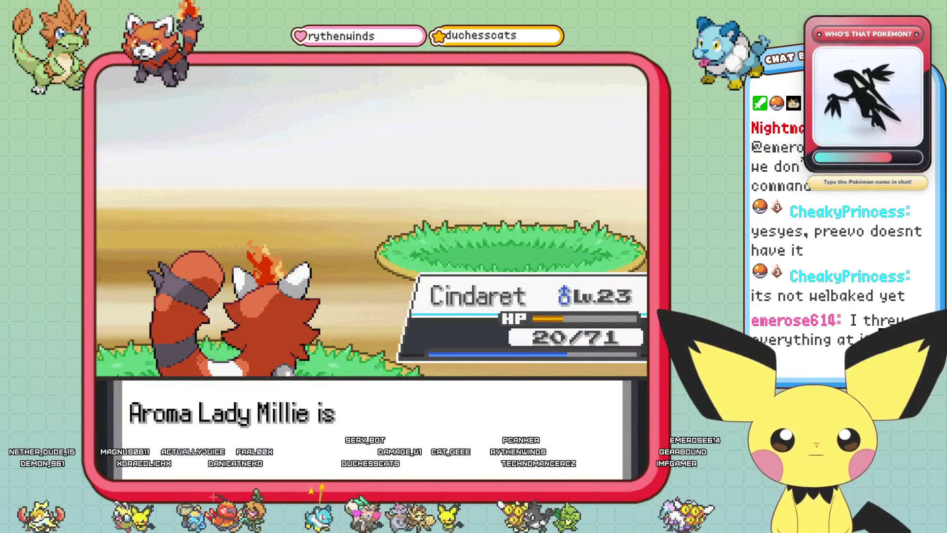
key("Return")
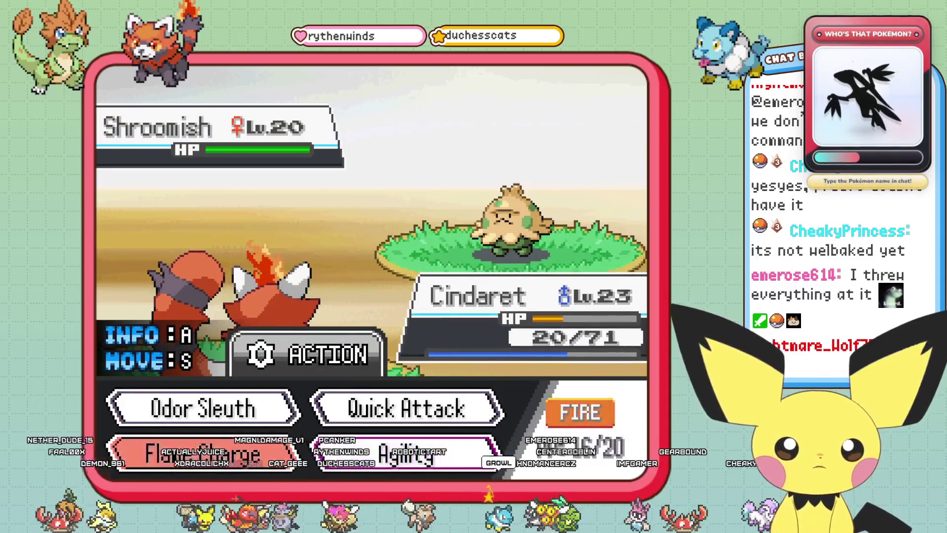
- Have Cindaret use Flame Charge against the Aroma Lady's level 20 Shroomish
key("Return")
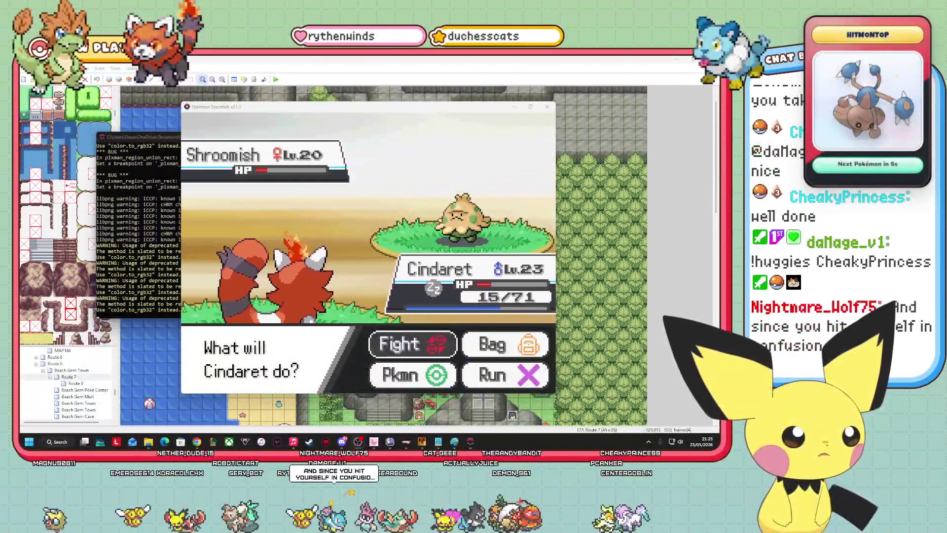
- Faint Shroomish with Cindaret's Flame Charge and clear the final battle messages
left_click(526, 259)
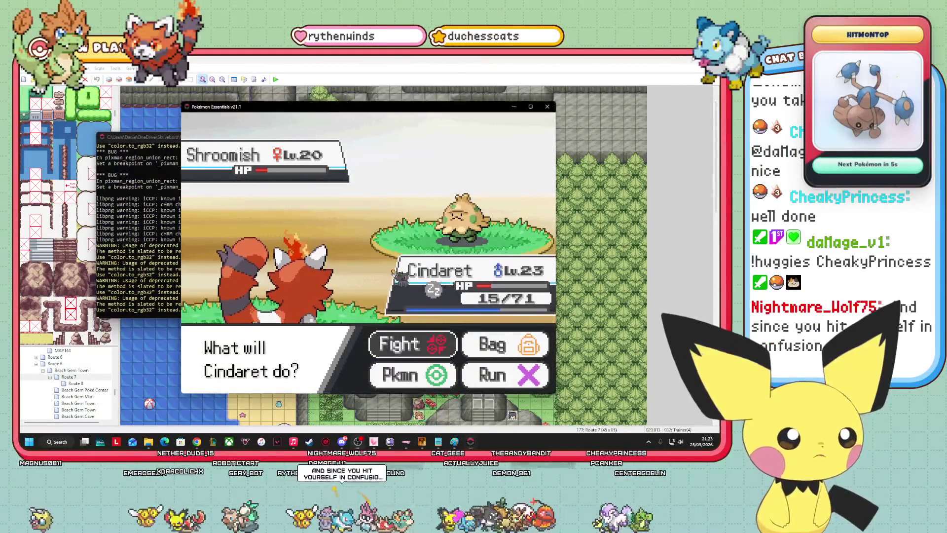
key("Return")
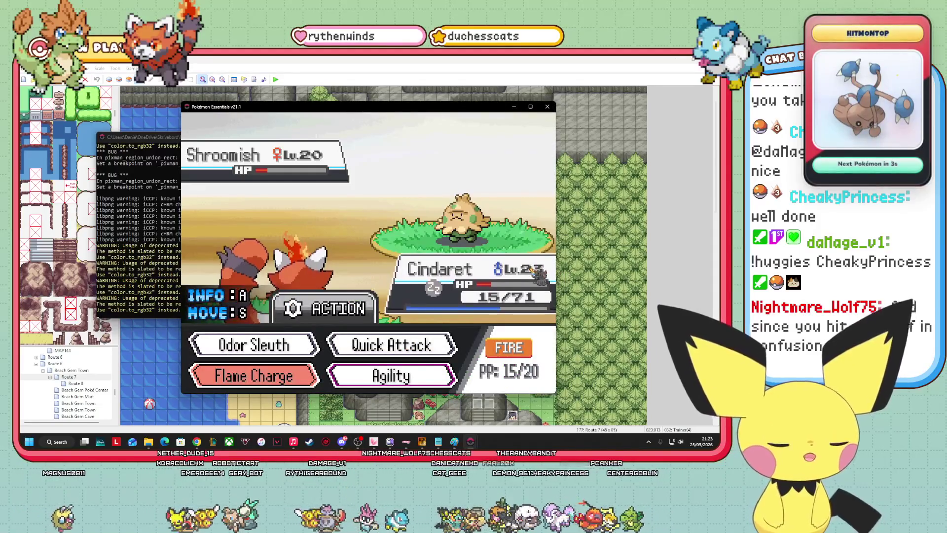
key("Return")
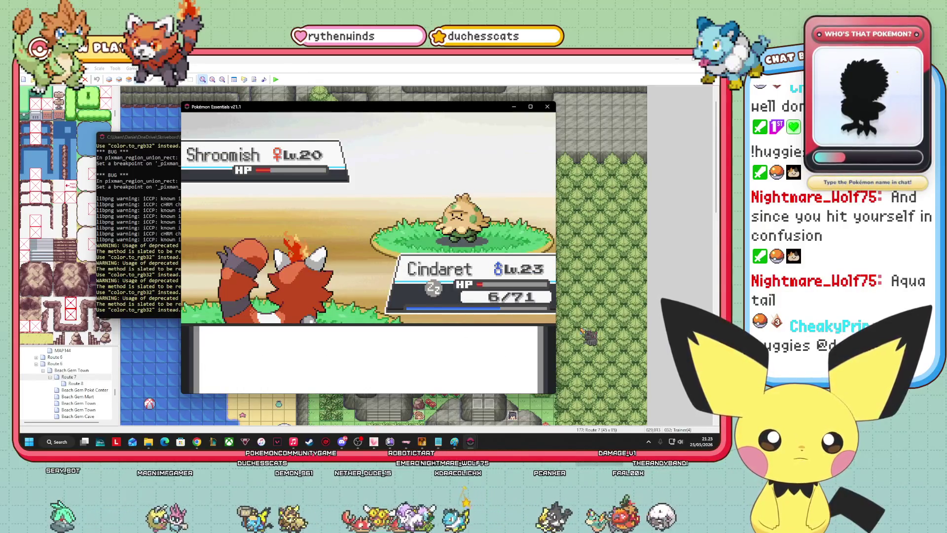
key("Return")
key("Return")
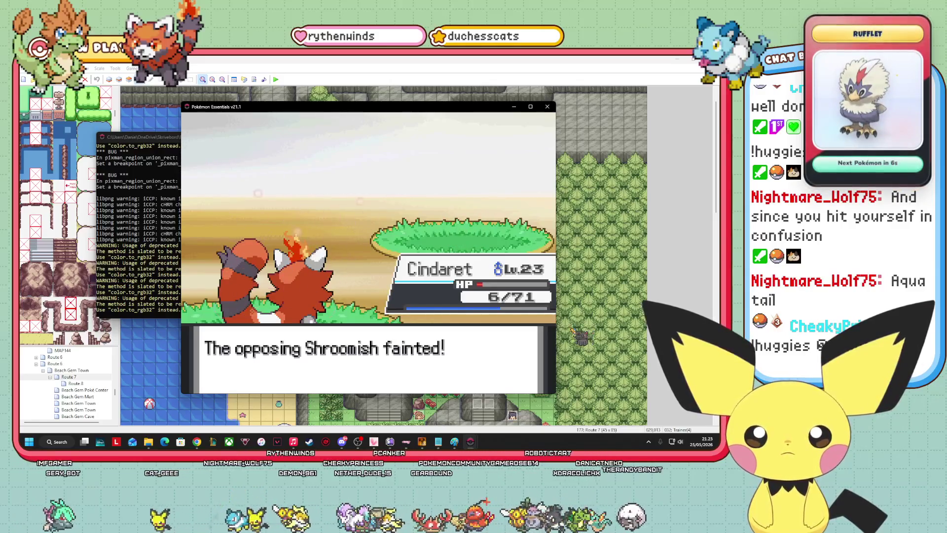
key("Return")
key("Return")
key("Return")
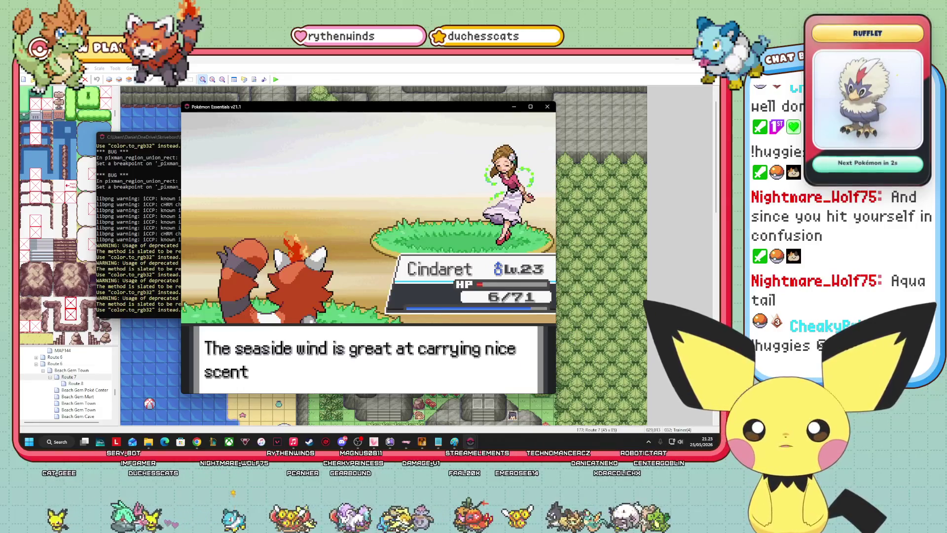
key("Return")
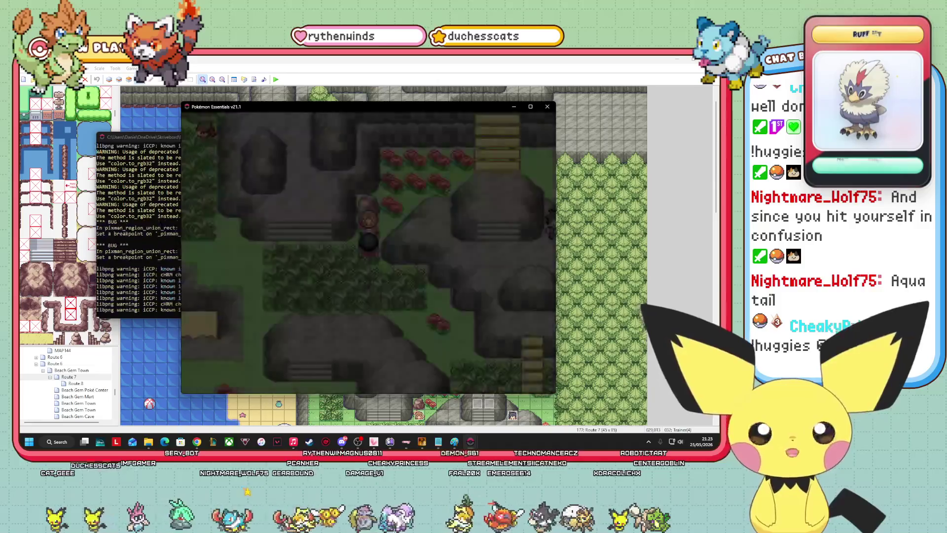
- Heal the whole party through the Debug menu's Pokémon options
key("Escape")
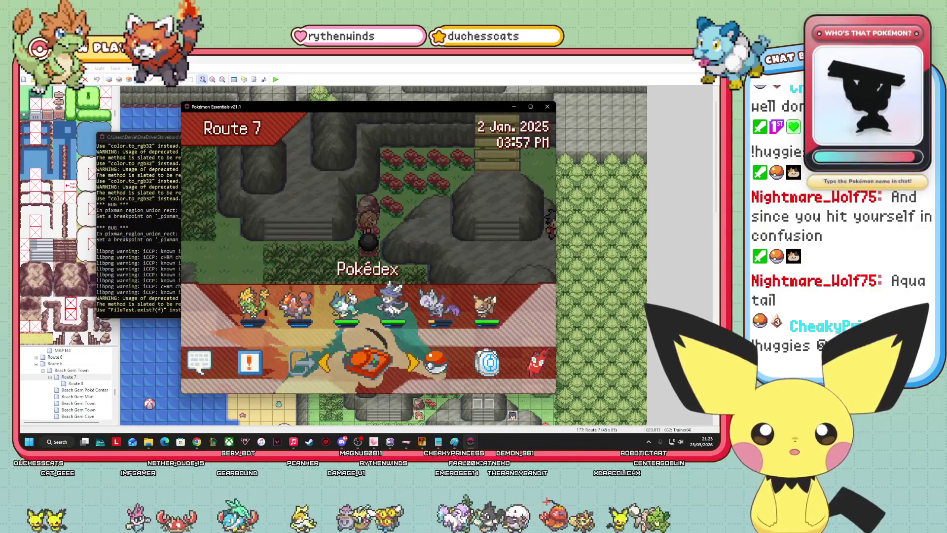
key("Left")
key("Left")
key("Return")
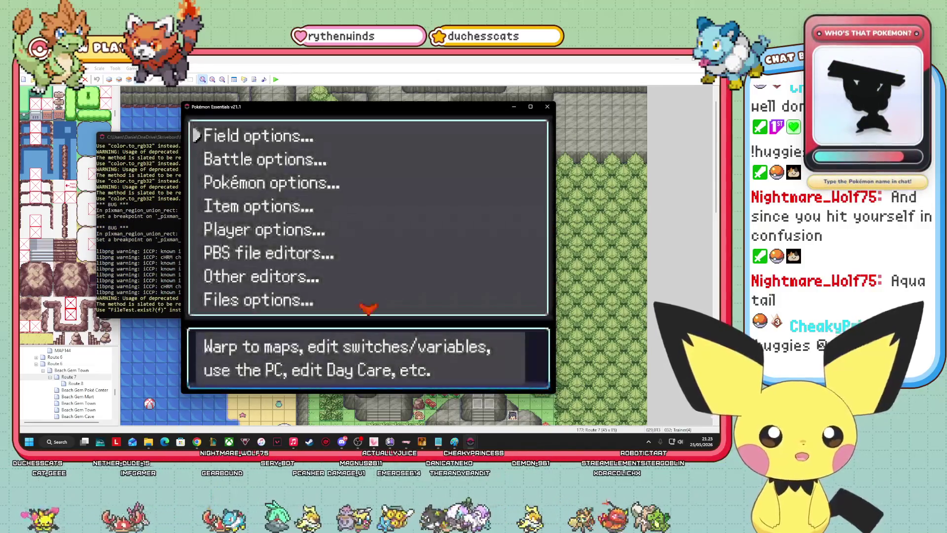
key("Return")
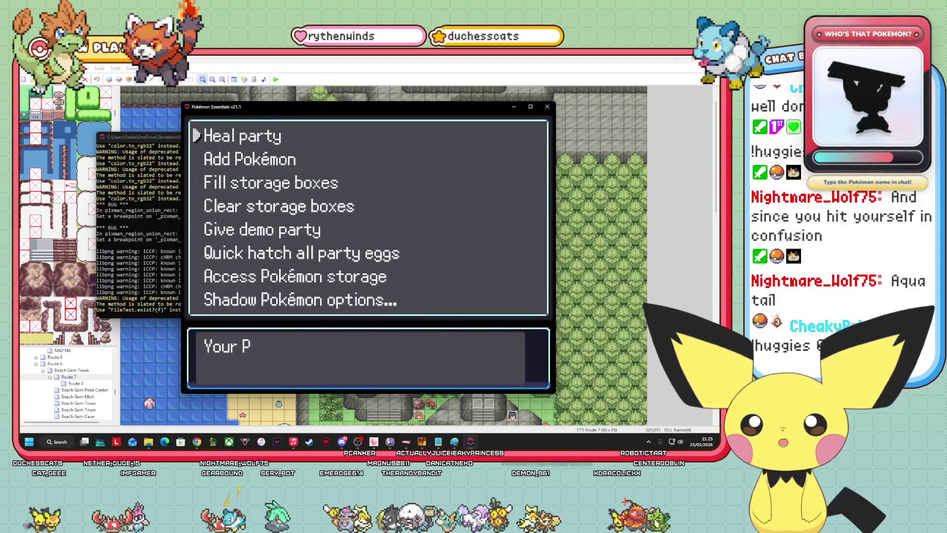
key("Escape")
key("Escape")
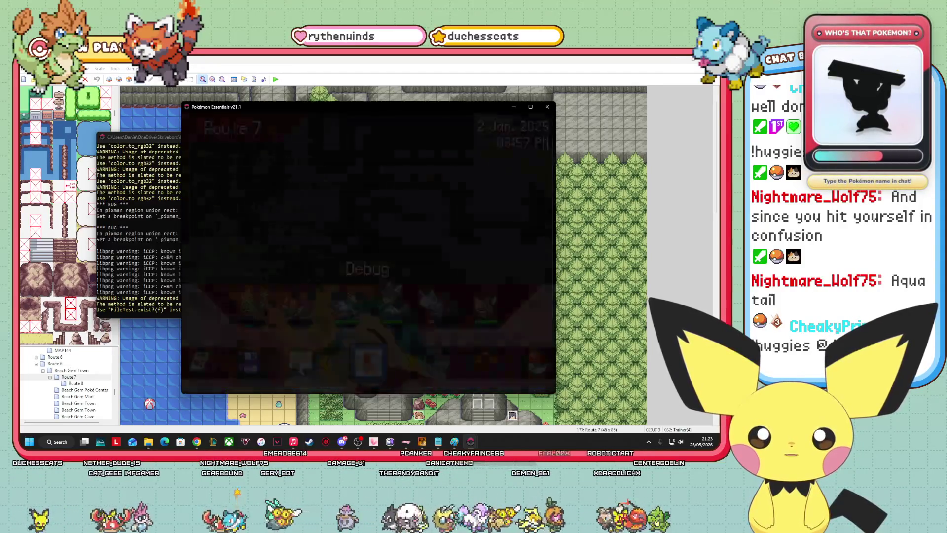
key("Escape")
- Walk north along Route 7 to the blue-haired trainer above the bridge
key("Right")
key("Right")
key("Up")
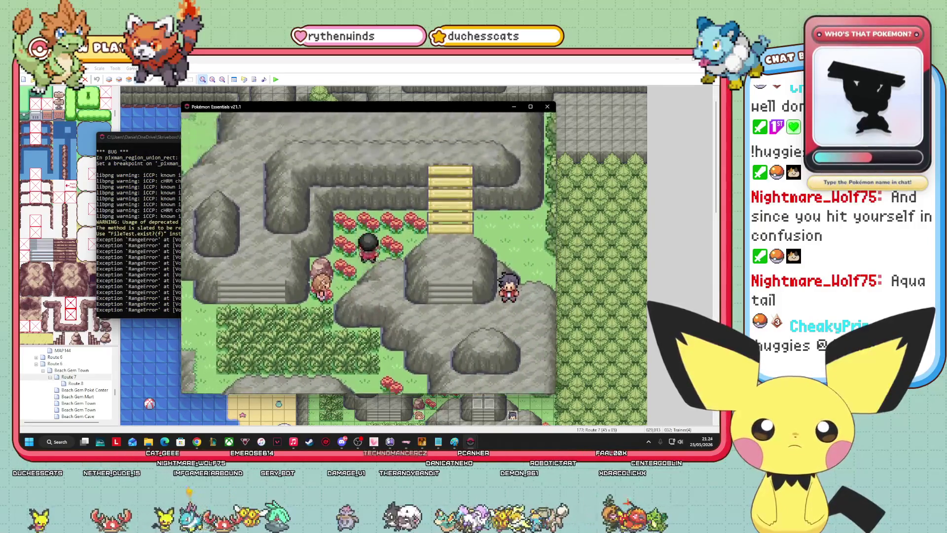
key("Up")
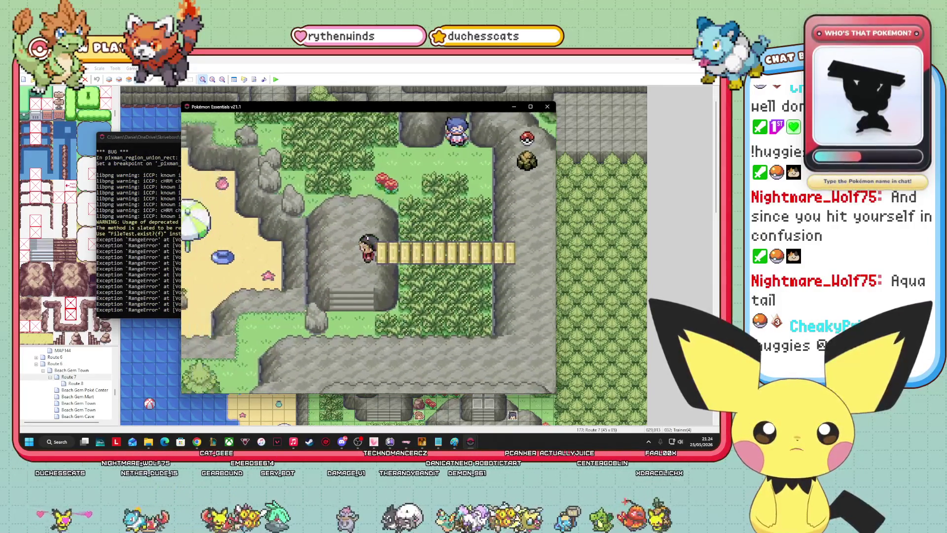
key("Right")
key("Right")
key("Up")
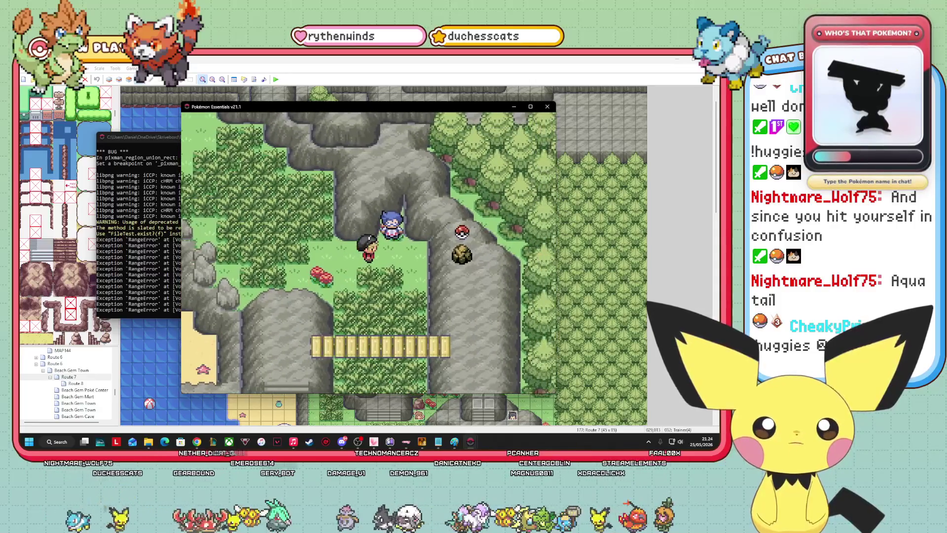
- Save the game from the pause menu, then step up to the Collector
key("Escape")
key("Left")
key("Return")
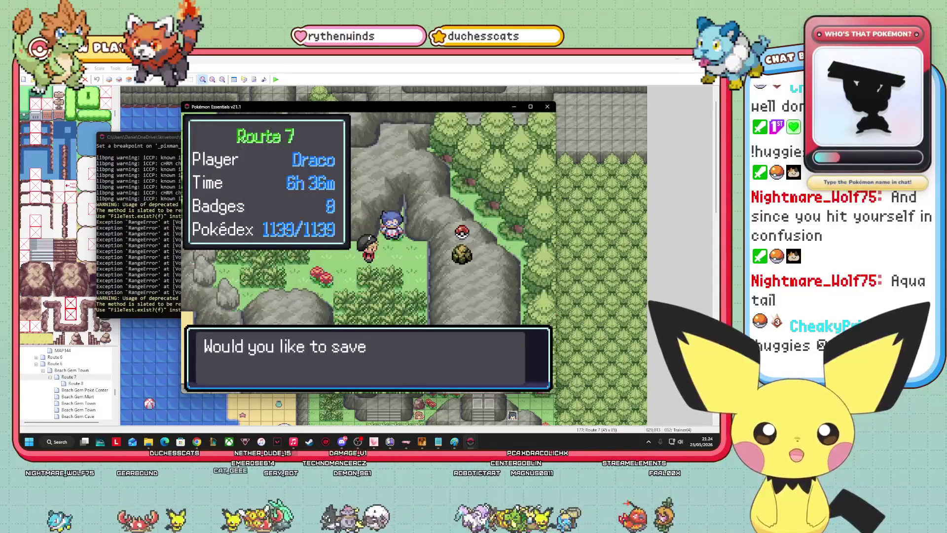
key("Return")
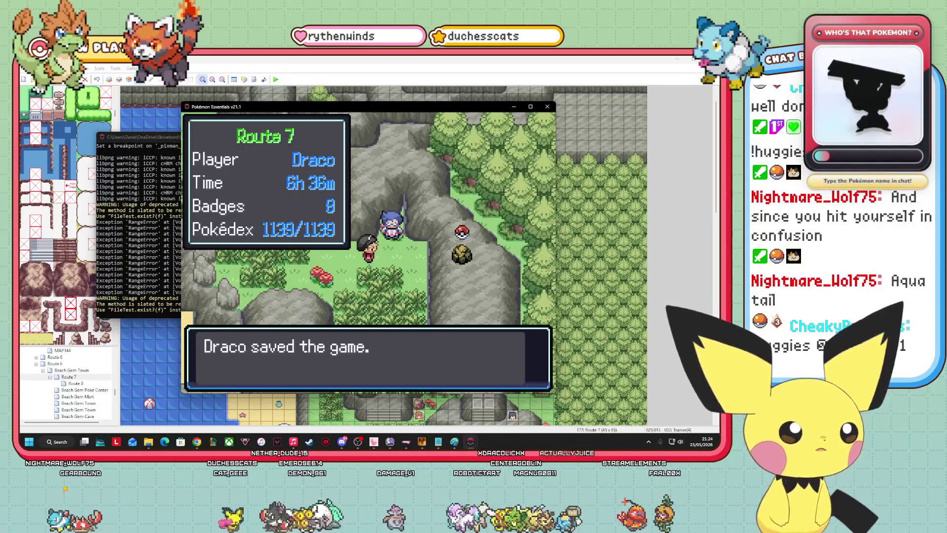
key("Return")
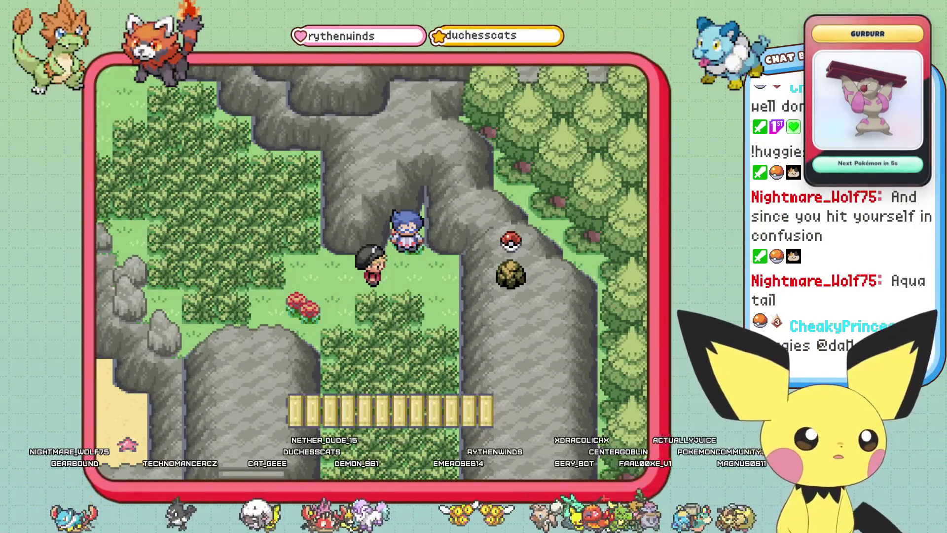
key("Right")
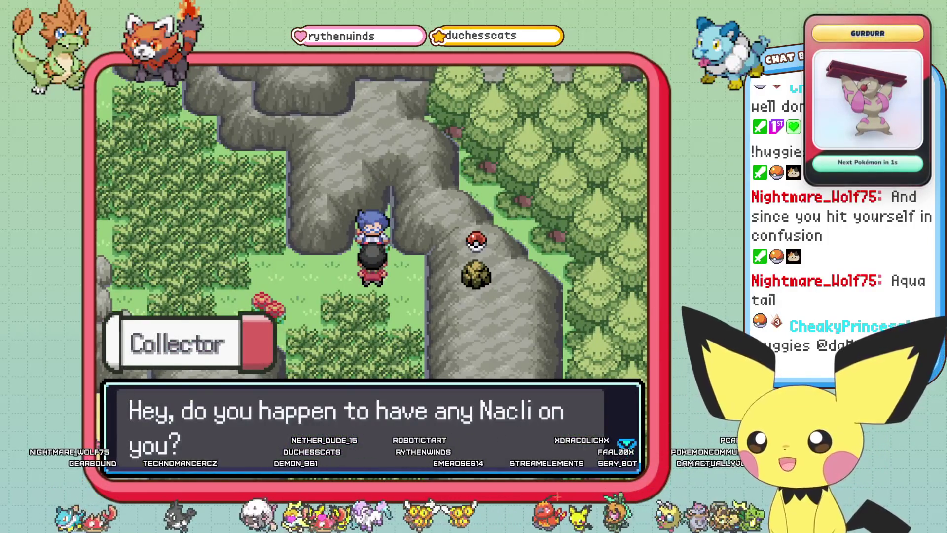
- Advance the Collector's dialogue to start the battle against his level 19 Nacli
key("Return")
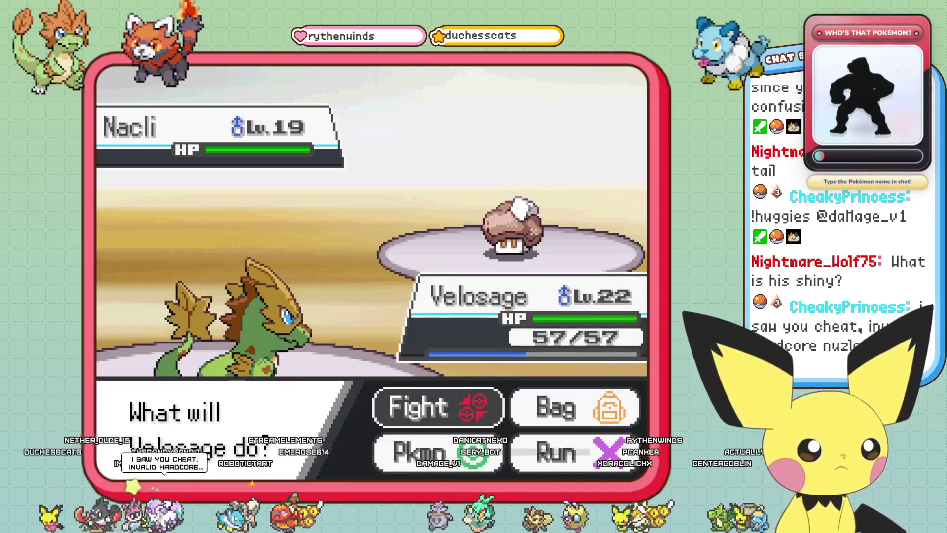
- Knock out the first two Nacli with Velosage's Razor Leaf, declining to switch
key("Return")
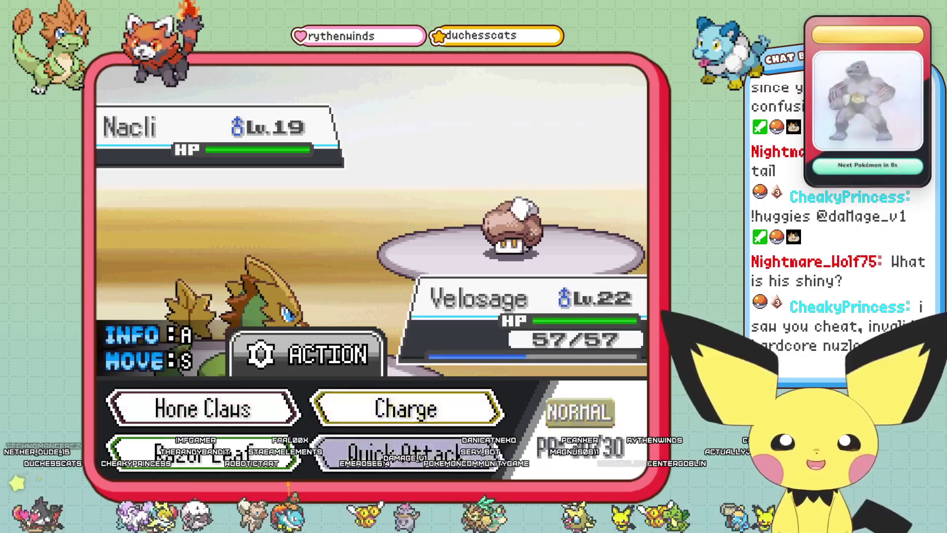
key("Left")
key("Down")
key("Return")
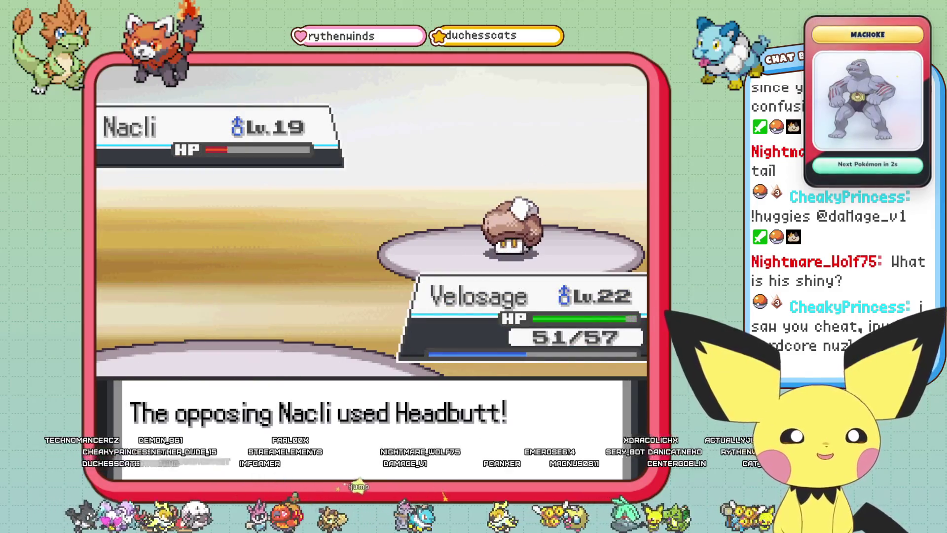
key("Return")
key("Return")
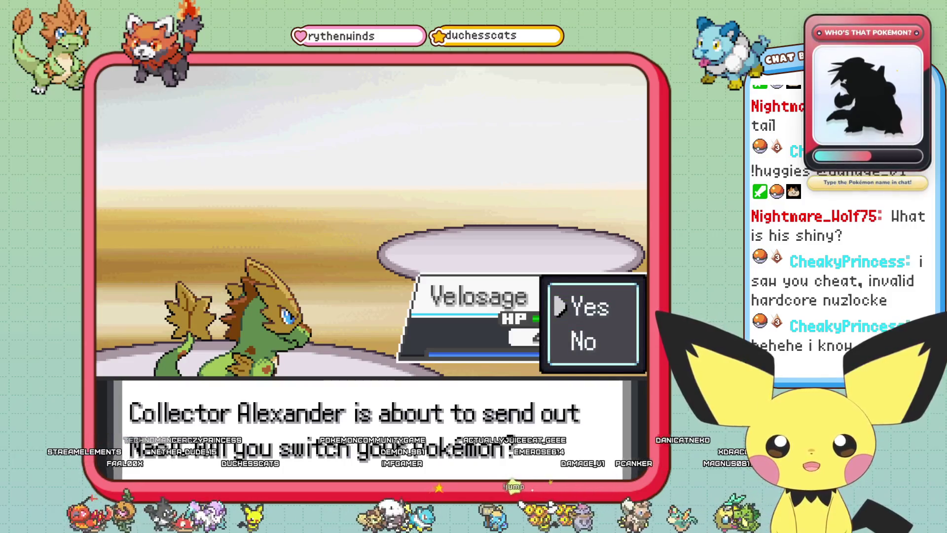
key("x")
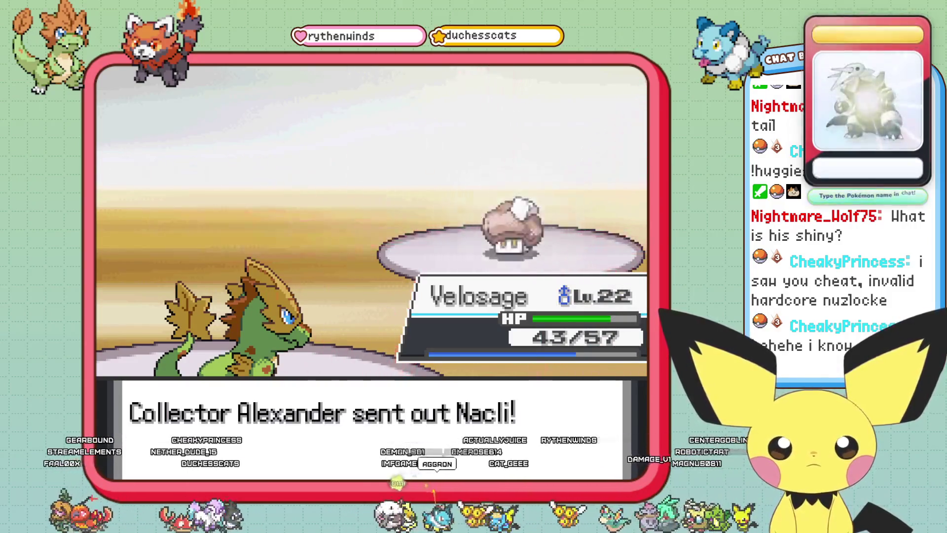
key("x")
key("x")
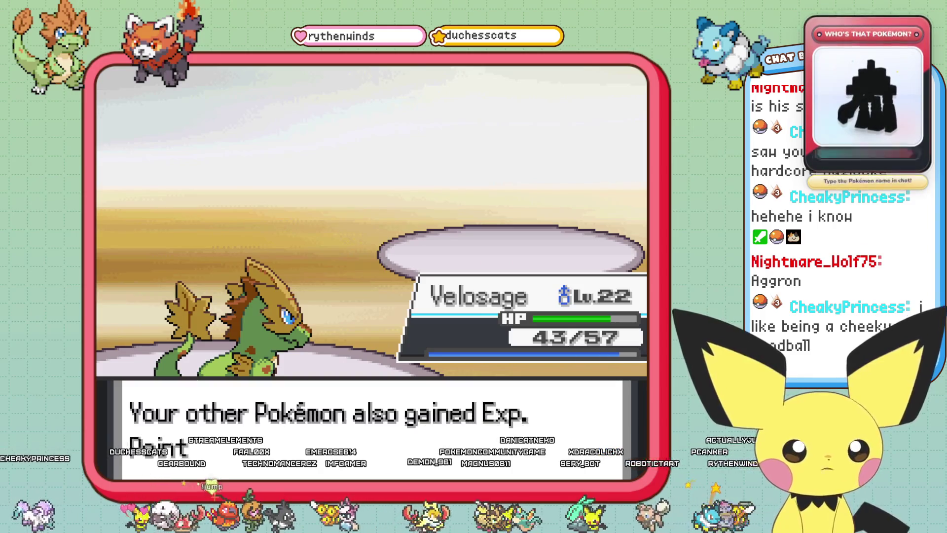
- Dismiss Cindaret's level-up stats and decline learning Iron Defense and Amnesia
key("Return")
key("Return")
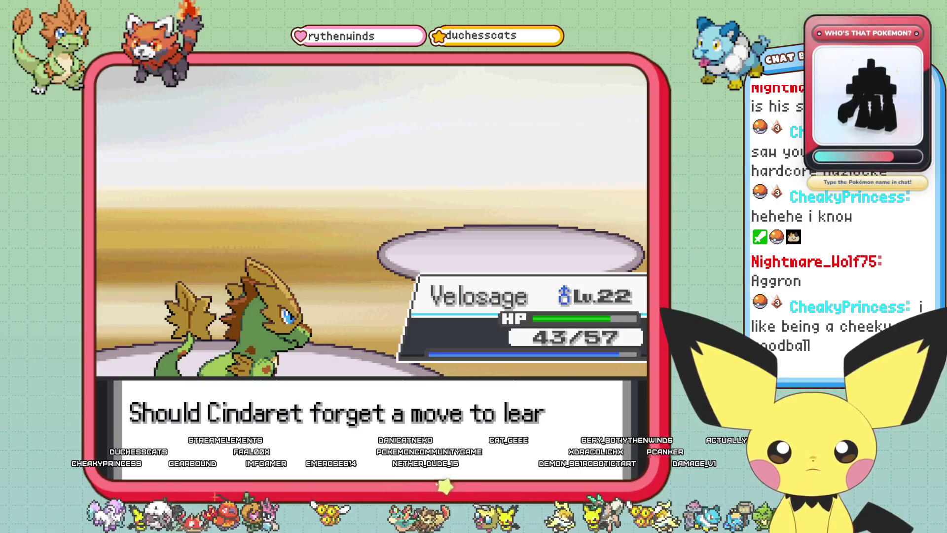
key("Return")
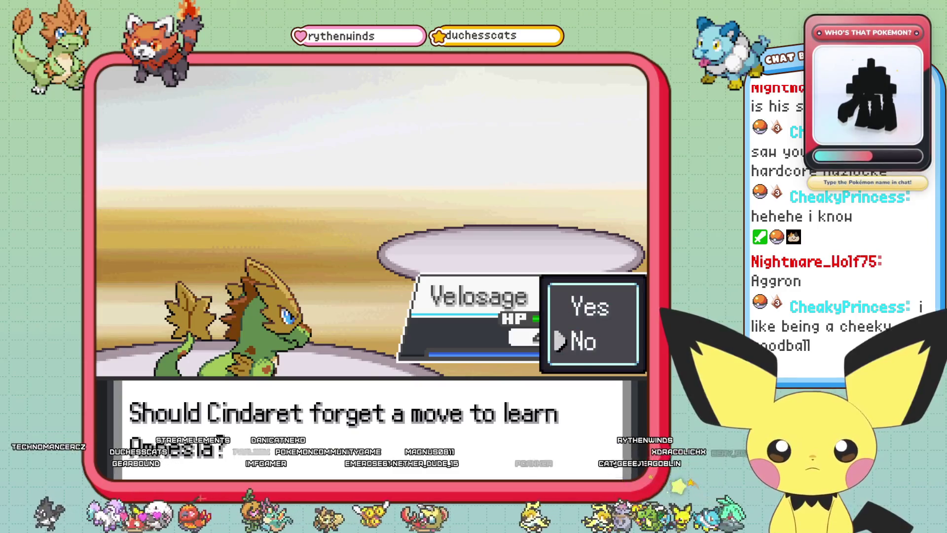
key("Return")
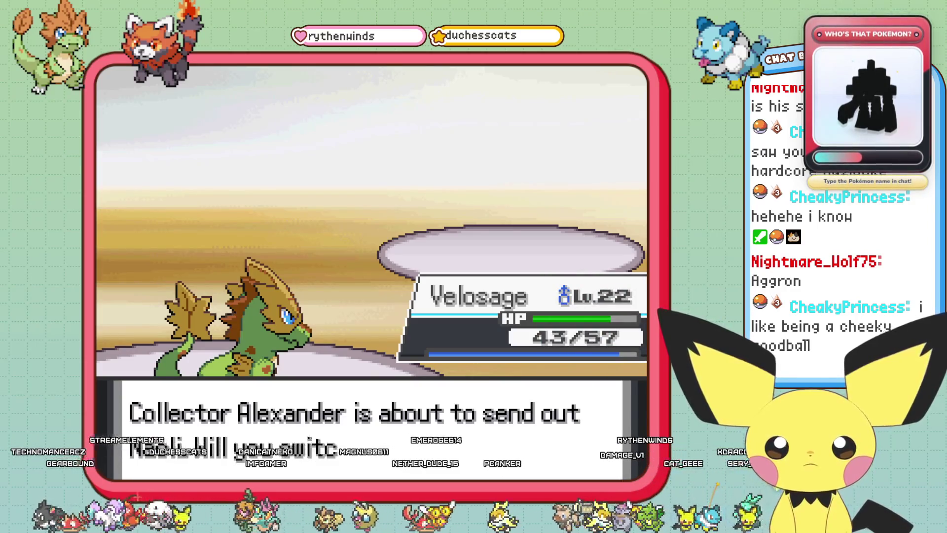
- Keep Velosage in and hit the last Nacli with Razor Leaf
key("Return")
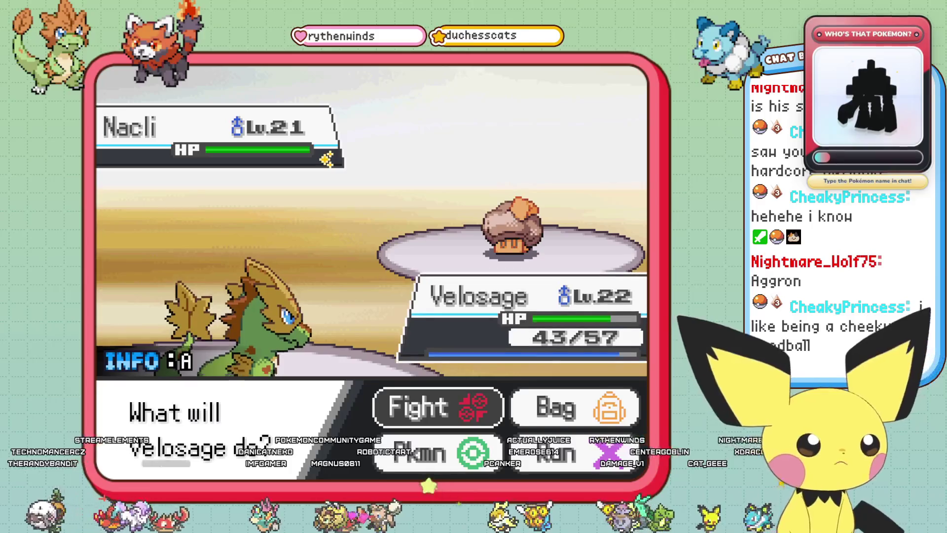
key("Return")
key("Return")
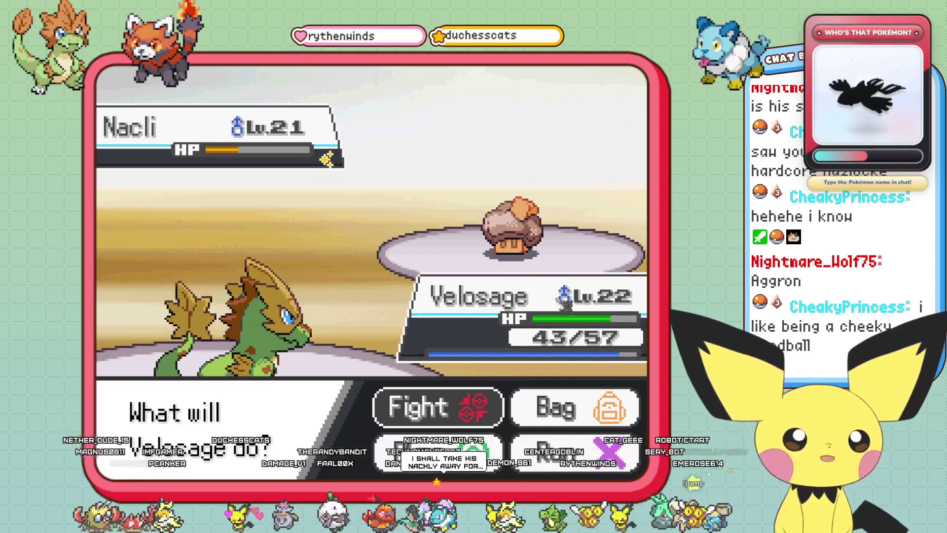
key("Return")
key("Right")
key("Left")
key("Return")
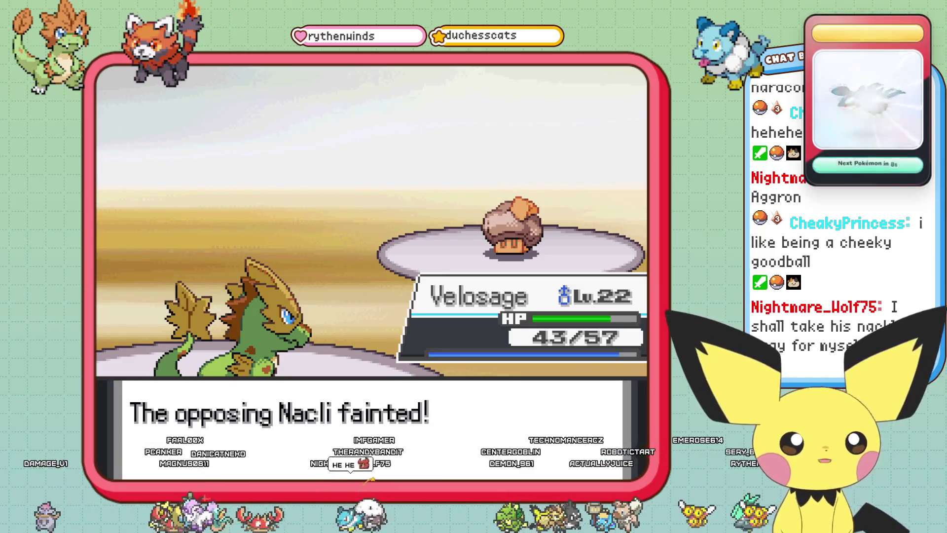
- Clear the faint, level 23 and shared experience messages, then head south past the bridge
key("Return")
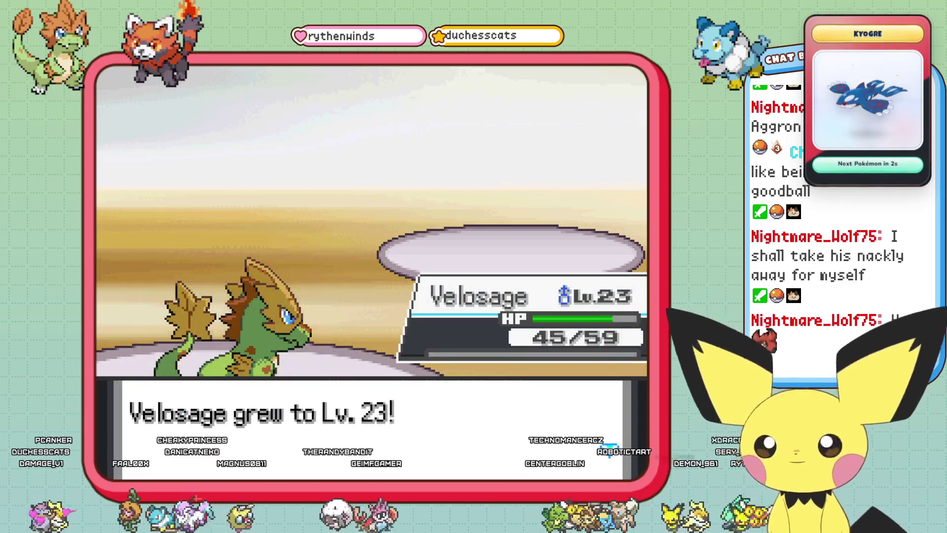
key("Return")
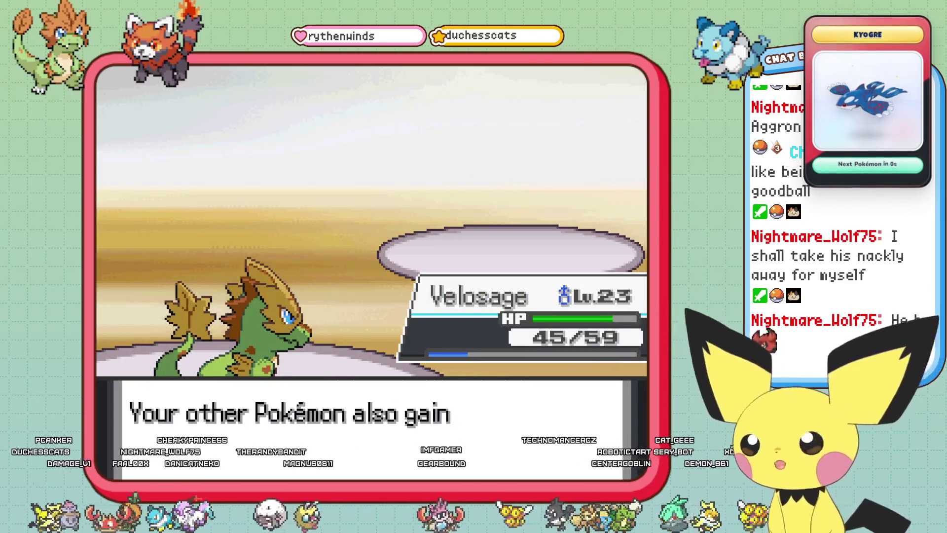
key("Return")
key("Return")
key("Return")
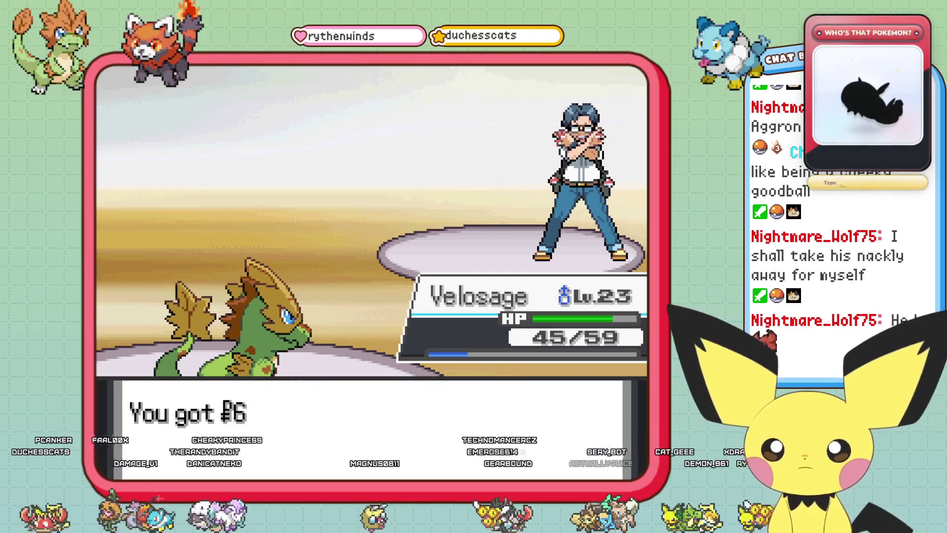
key("Down")
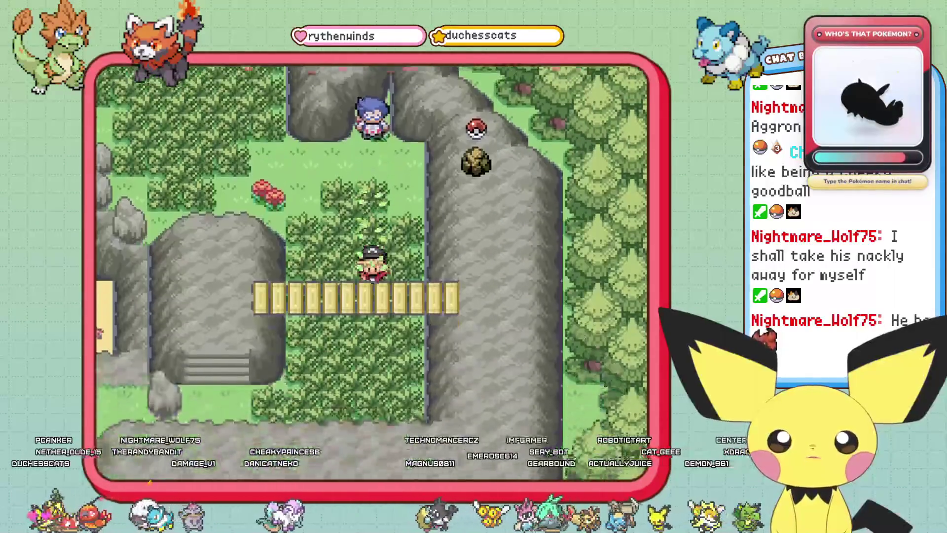